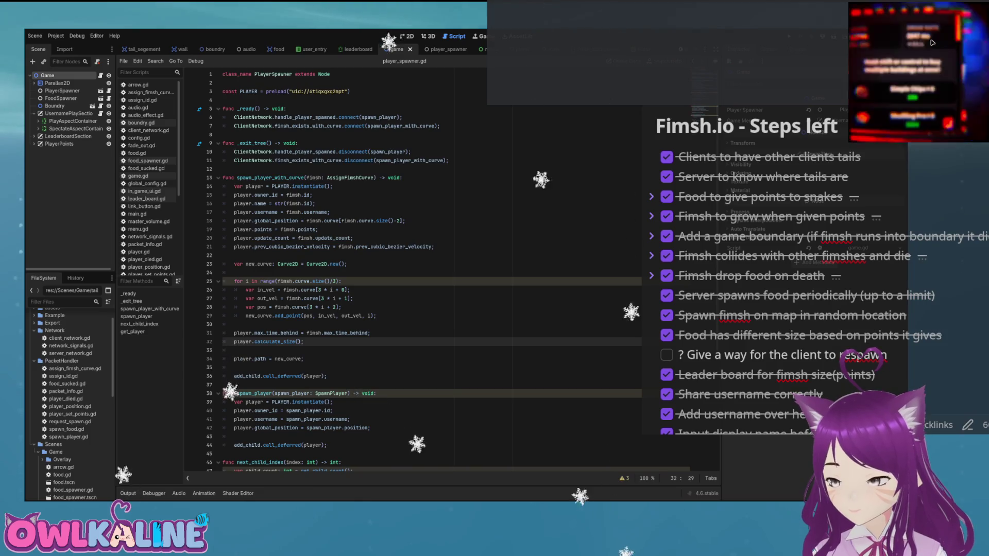
Browse the card game's chips shop, locked slot collection and hand-level list.
scroll(927, 78, down, 1)
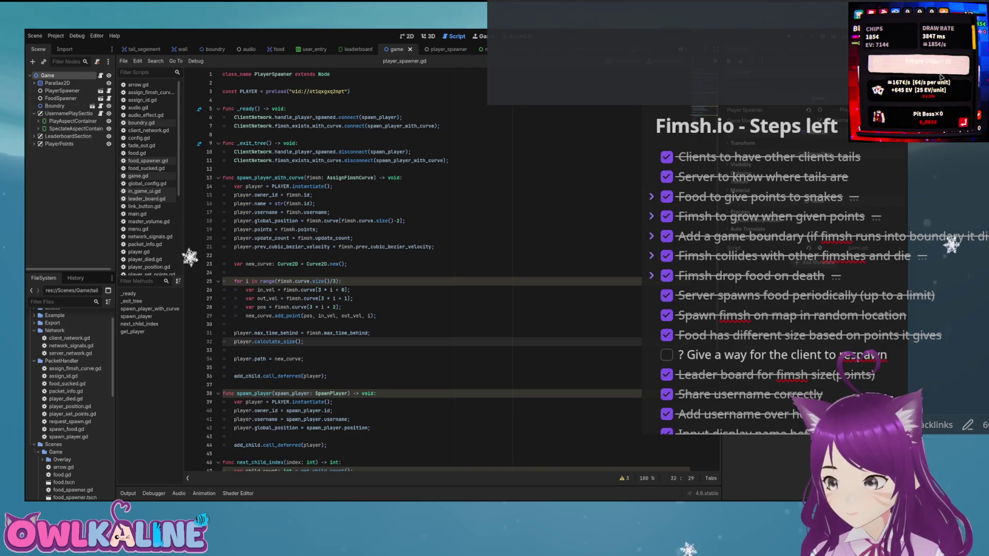
click(964, 123)
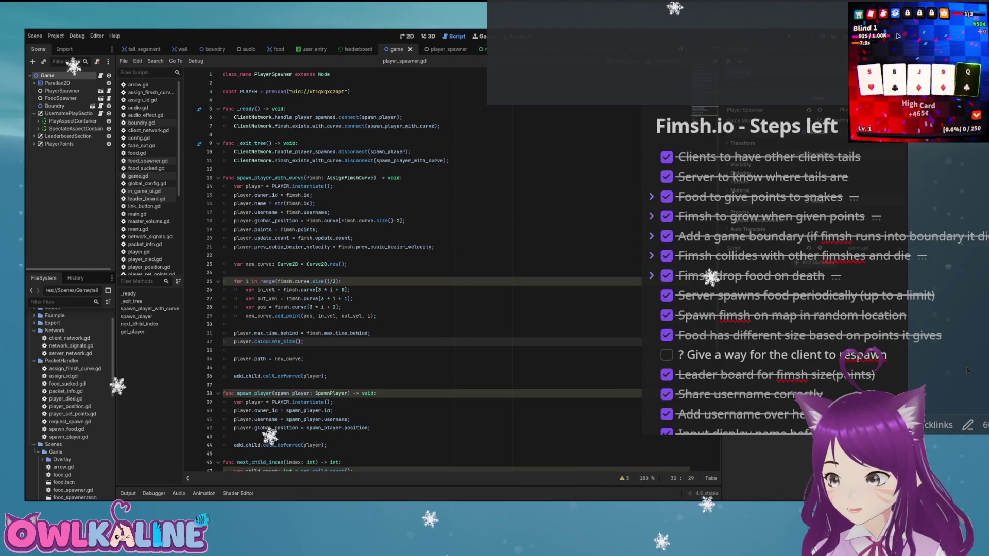
click(872, 15)
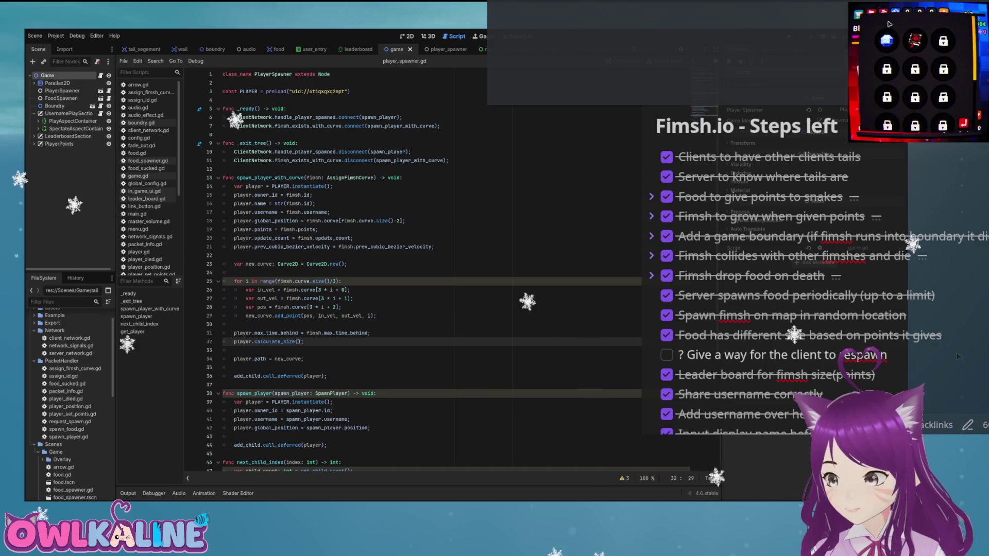
click(964, 124)
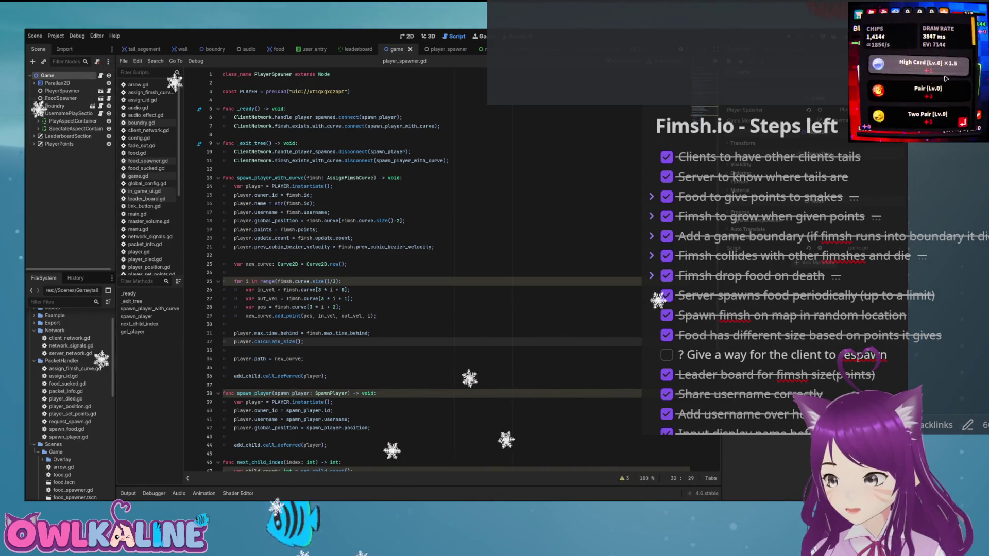
scroll(948, 75, down, 2)
scroll(957, 69, up, 1)
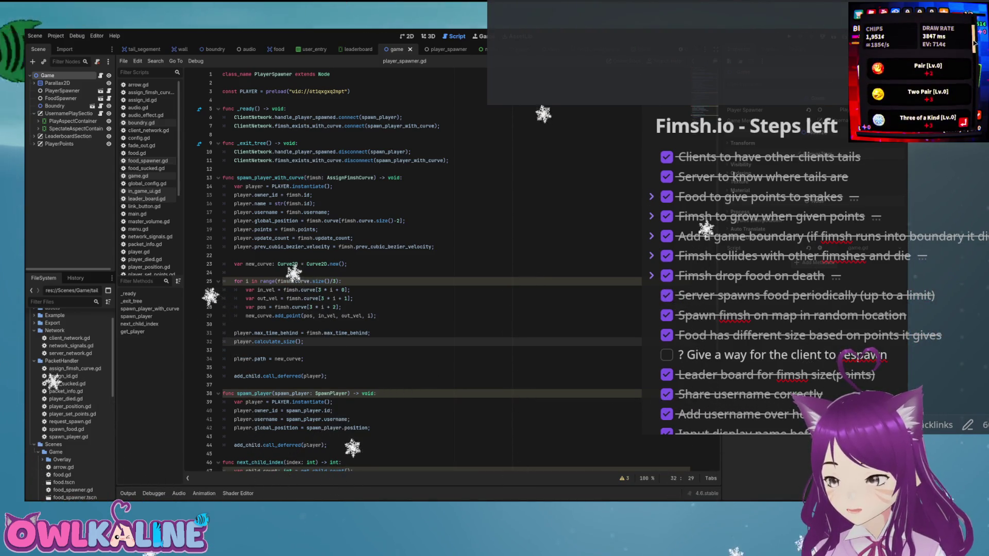
click(874, 14)
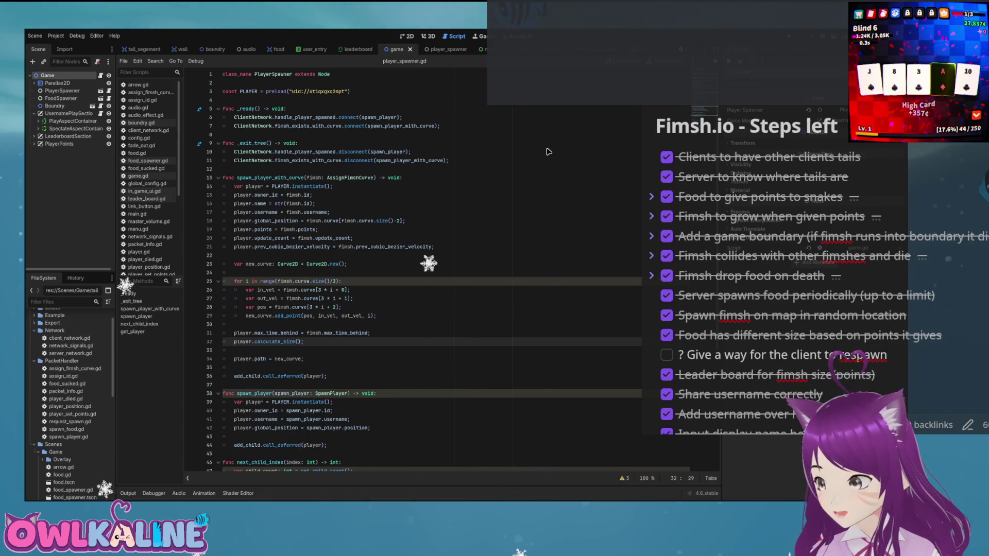
Review lines 16–19 of the spawn code, then launch the game with F5.
click(492, 203)
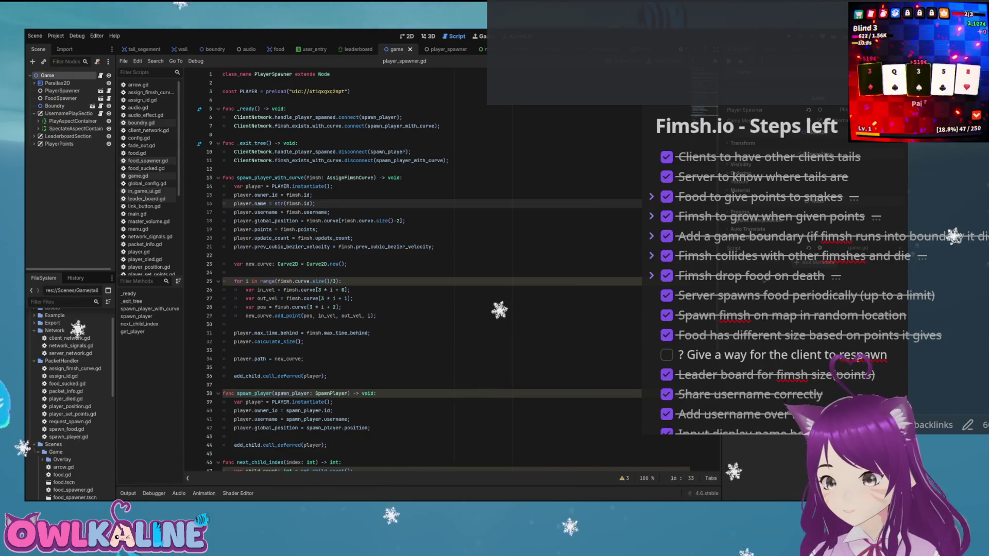
click(419, 238)
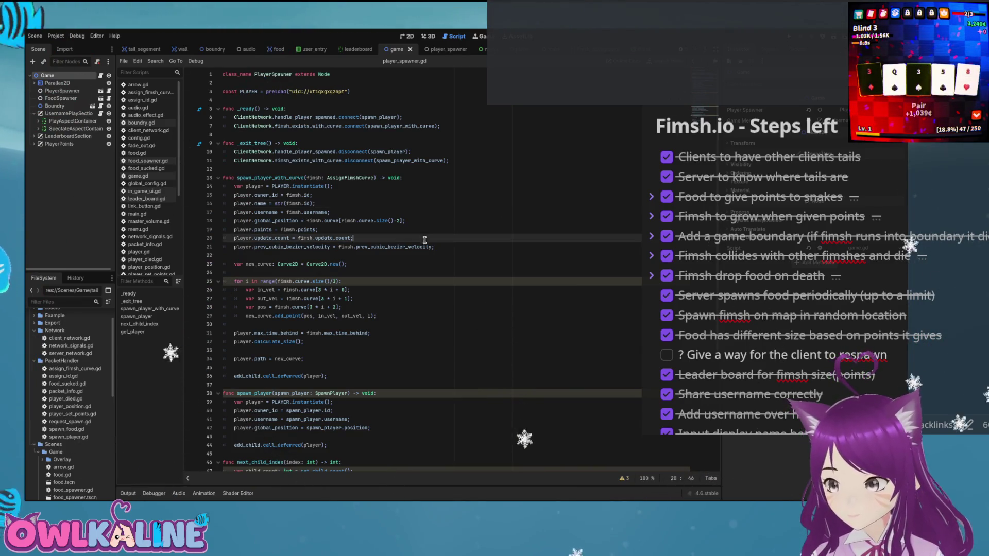
click(402, 195)
click(386, 230)
scroll(385, 241, down, 3)
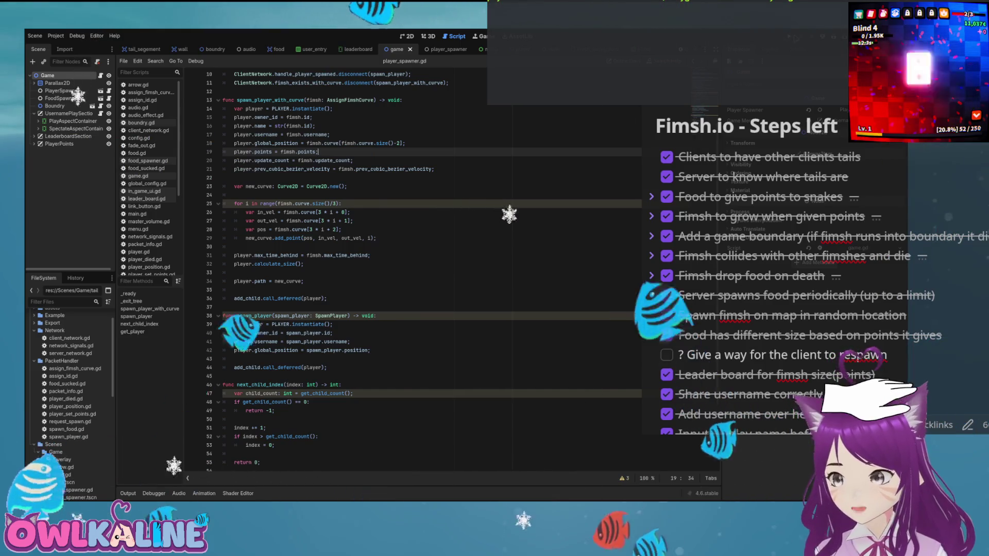
key(F5)
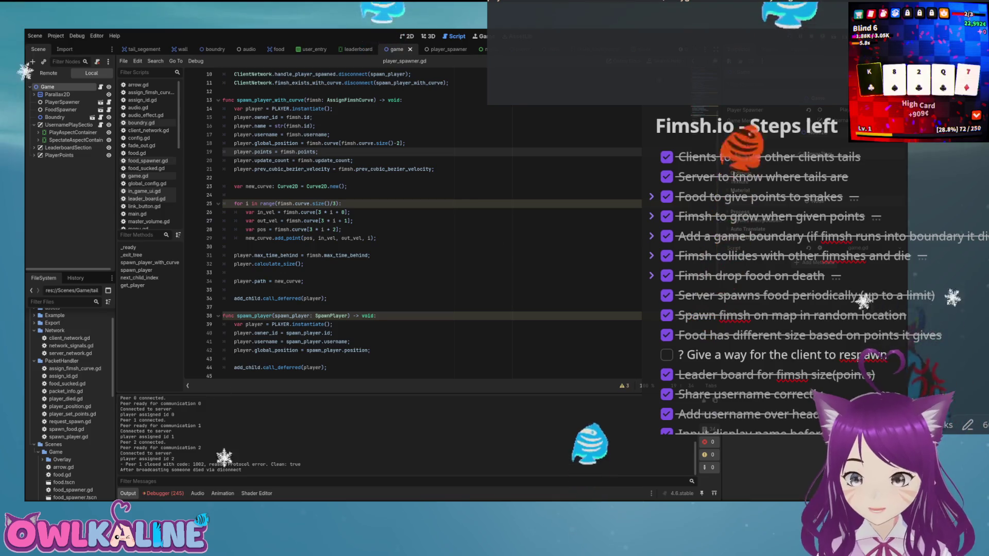
click(475, 219)
scroll(475, 217, down, 3)
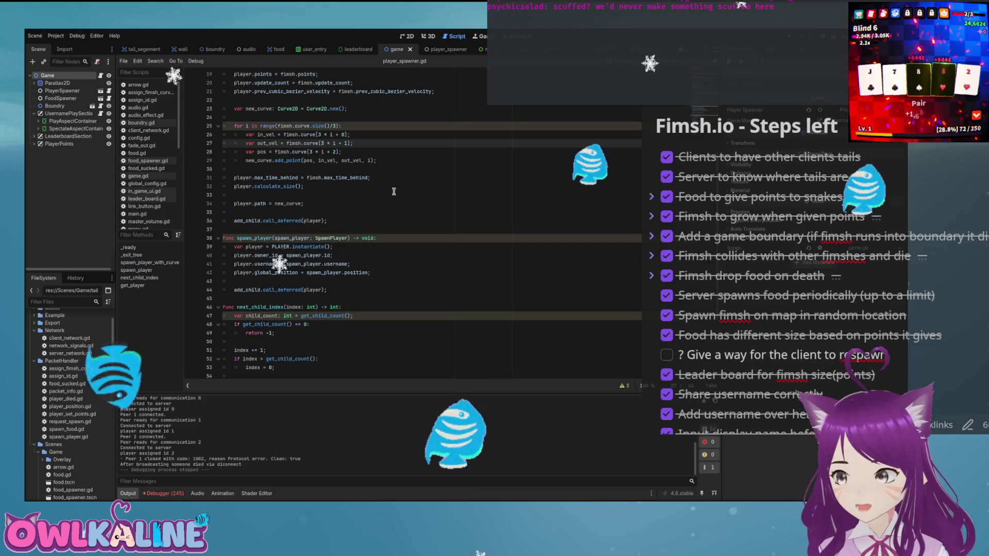
click(325, 212)
scroll(325, 216, up, 2)
scroll(326, 215, down, 6)
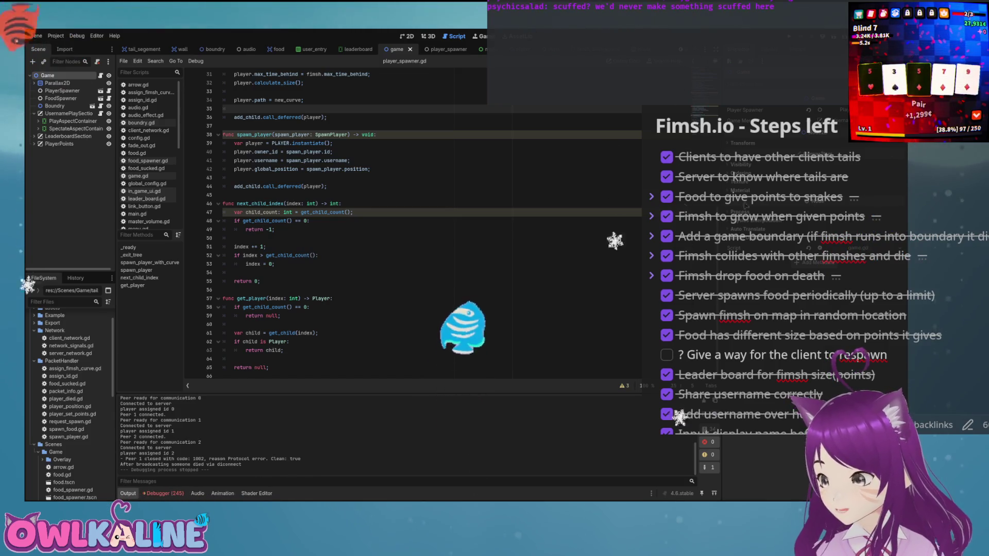
click(356, 247)
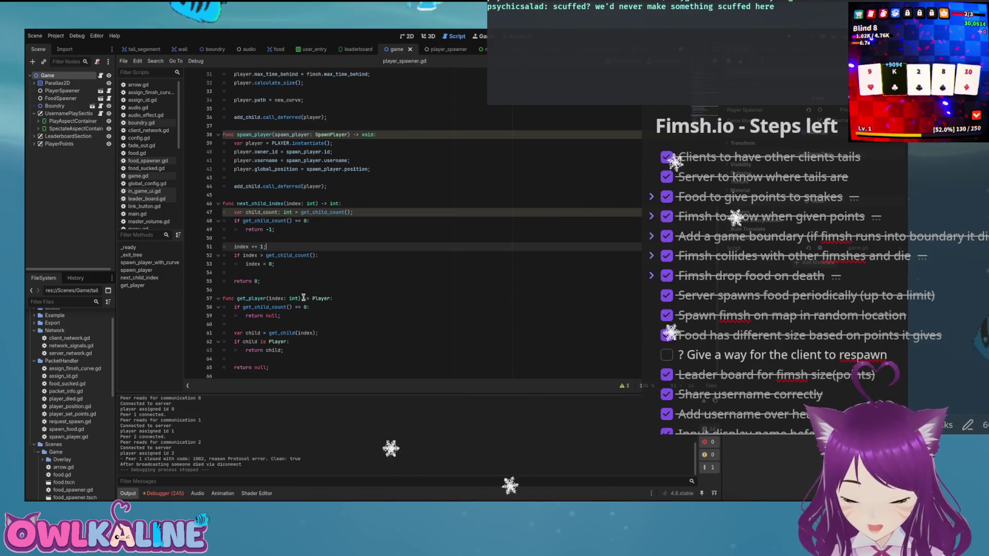
mouse_move(301, 333)
mouse_down()
mouse_move(298, 351)
mouse_move(296, 342)
mouse_up()
scroll(317, 324, up, 10)
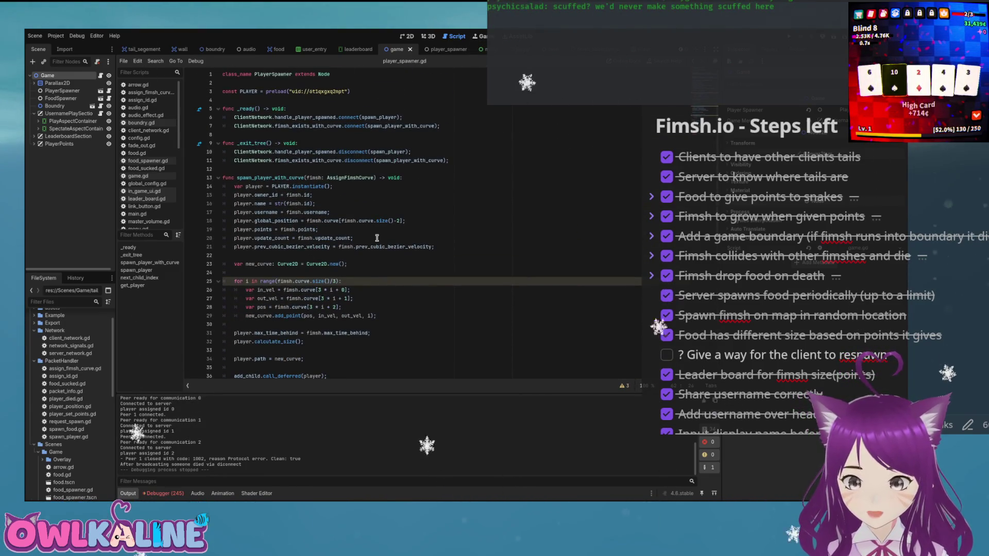
scroll(356, 249, down, 8)
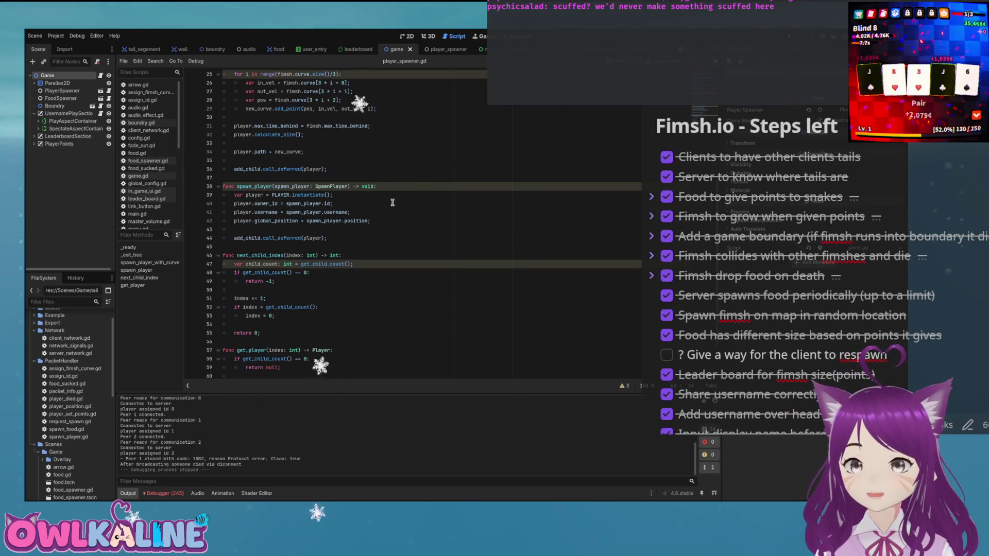
Open game.gd and scroll to the spectate_next_player function.
click(100, 76)
scroll(338, 151, up, 5)
scroll(351, 173, down, 2)
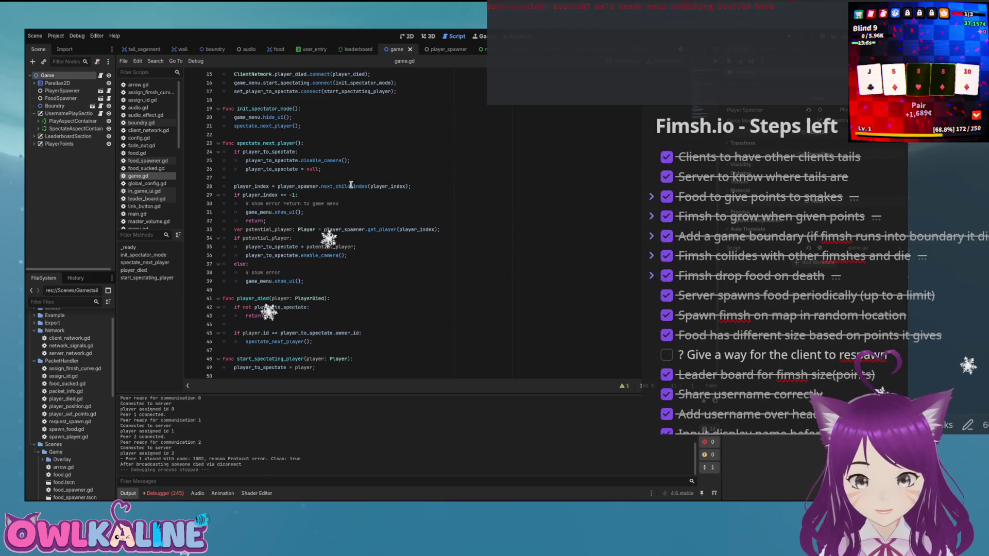
scroll(351, 185, up, 5)
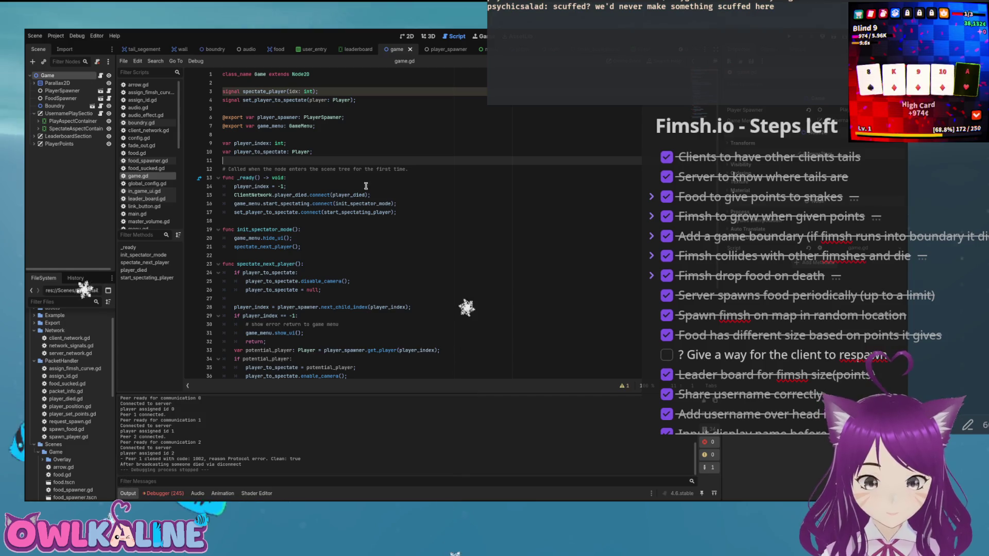
scroll(393, 221, down, 5)
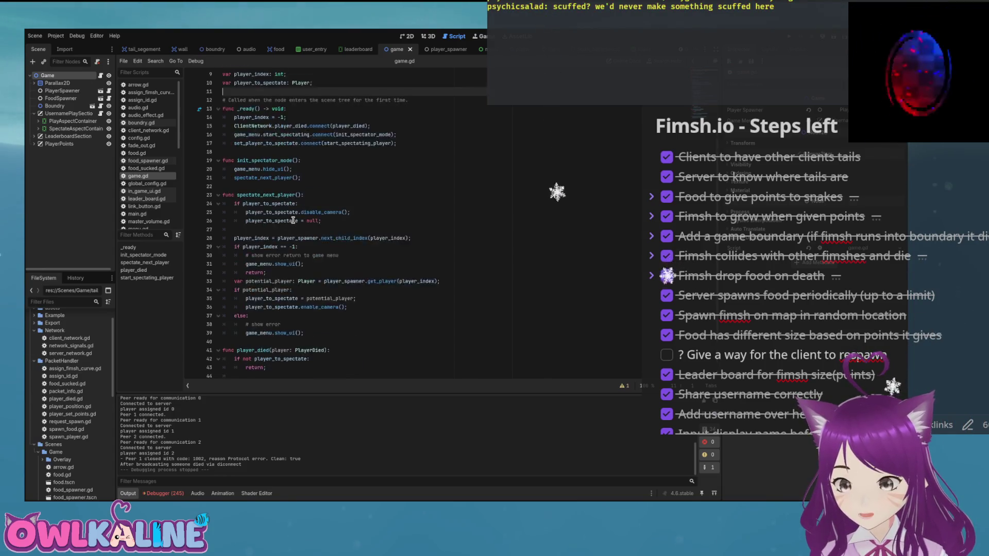
Select the game_menu.show_ui() calls on line 31 and in the else branch.
click(308, 212)
drag(308, 212, 234, 212)
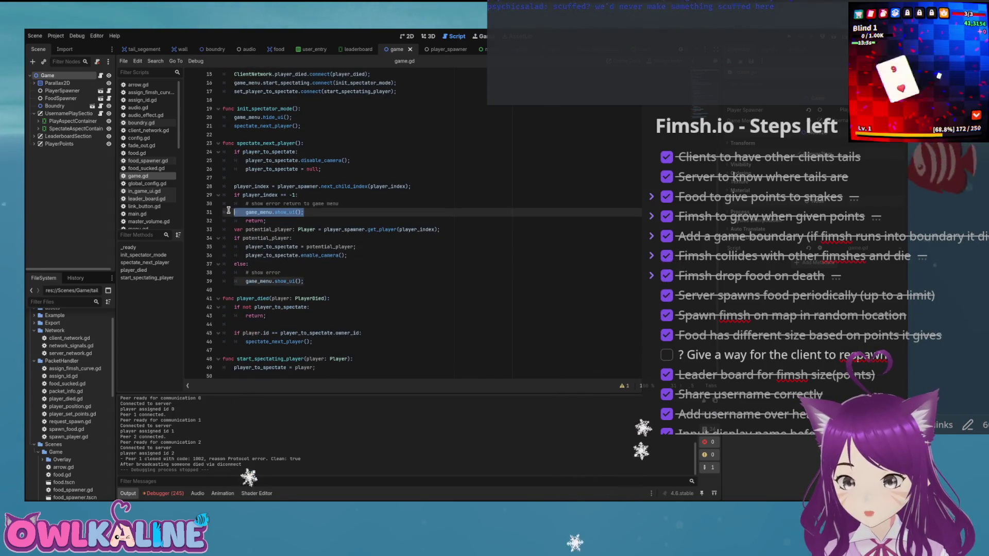
double_click(256, 195)
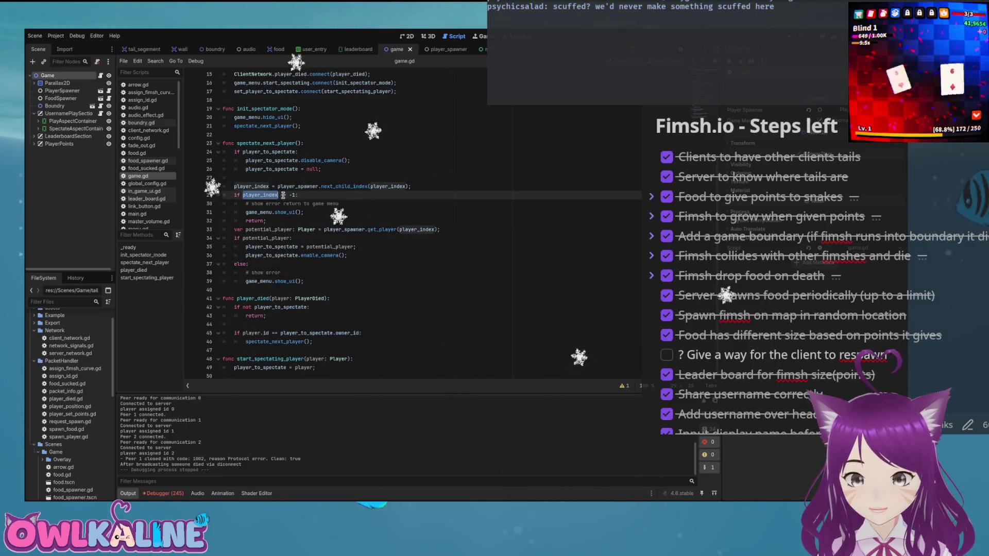
drag(295, 212, 252, 216)
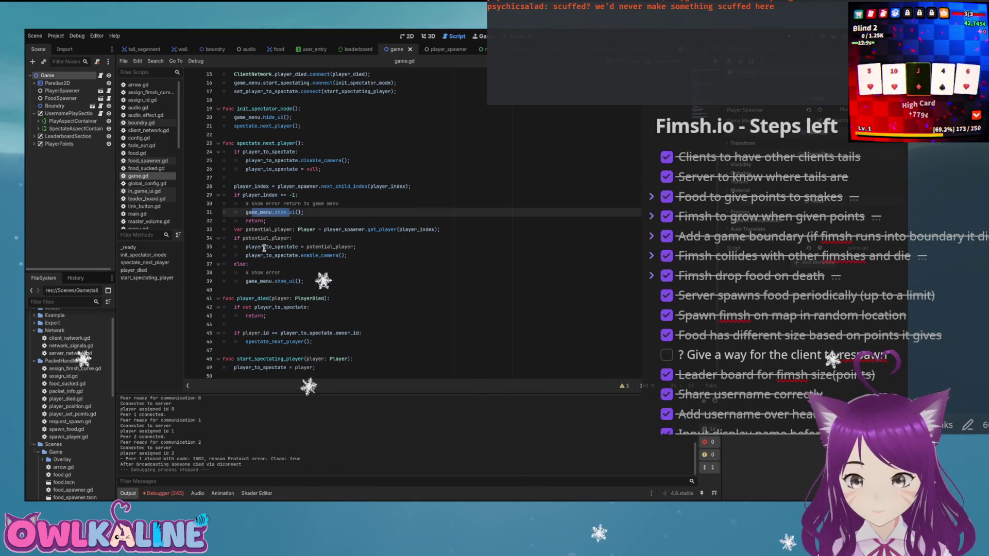
click(299, 280)
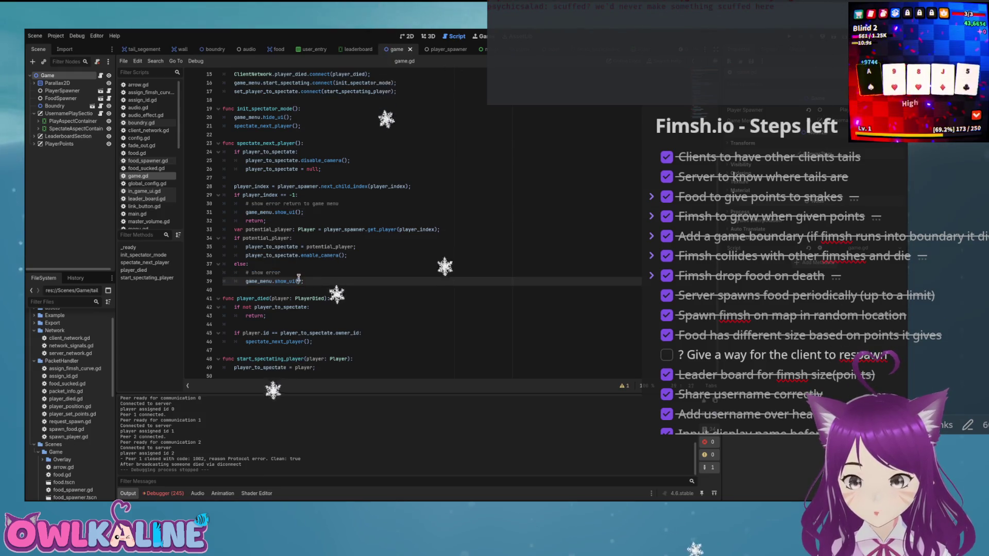
scroll(269, 286, up, 1)
mouse_move(299, 307)
mouse_down()
mouse_move(246, 307)
mouse_move(236, 297)
mouse_up()
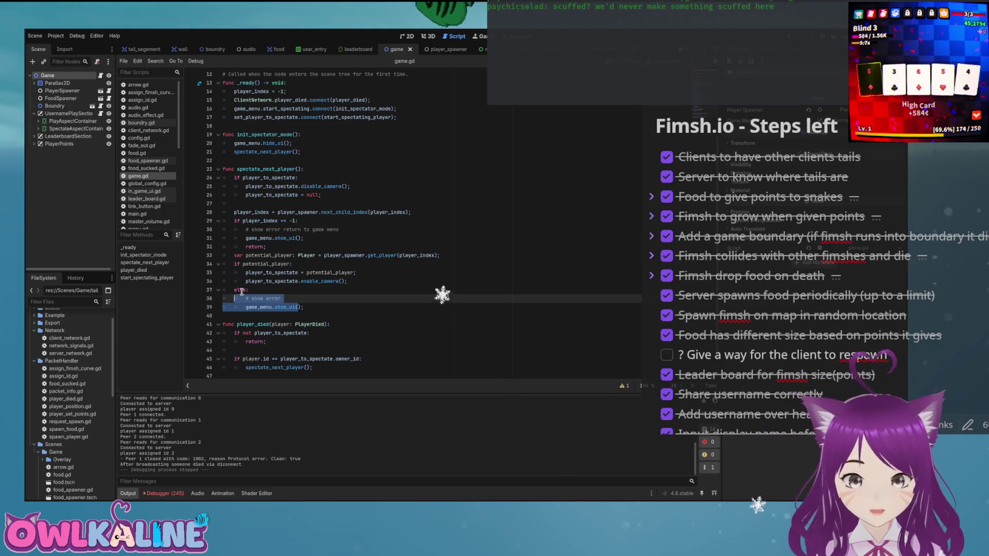
Add 'index before' and 'index after' prints of player_index around the next_child_index call.
click(325, 203)
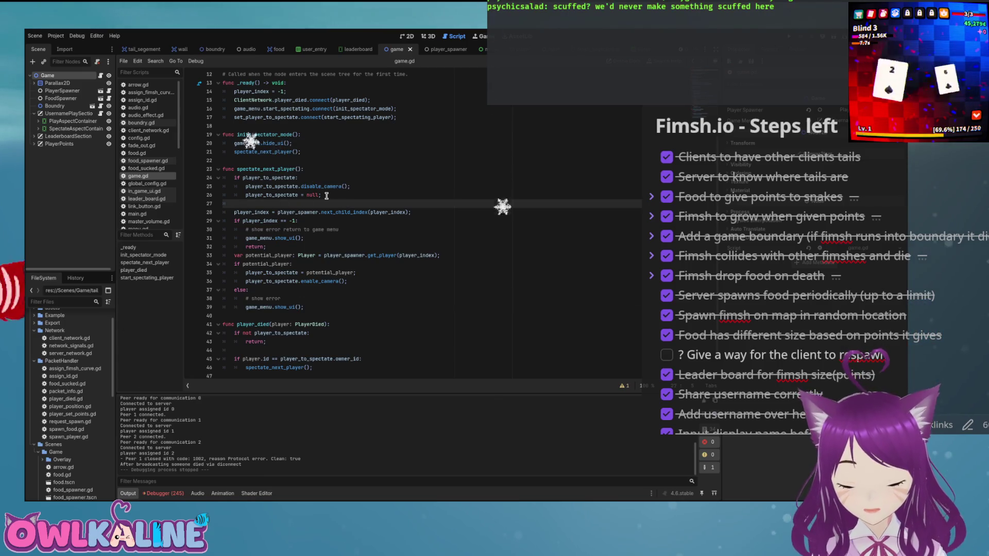
key(Return)
text(print("index before:)
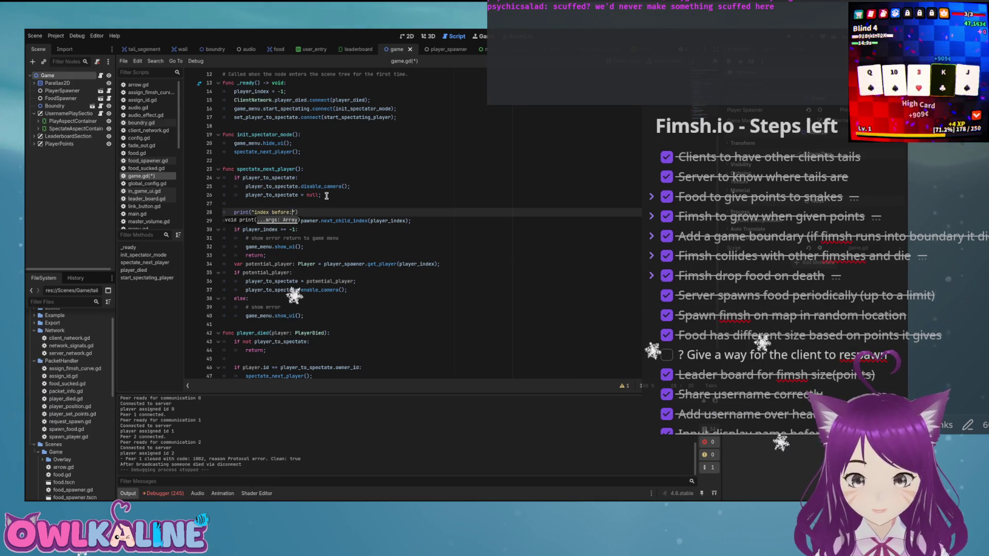
text(, player_index)
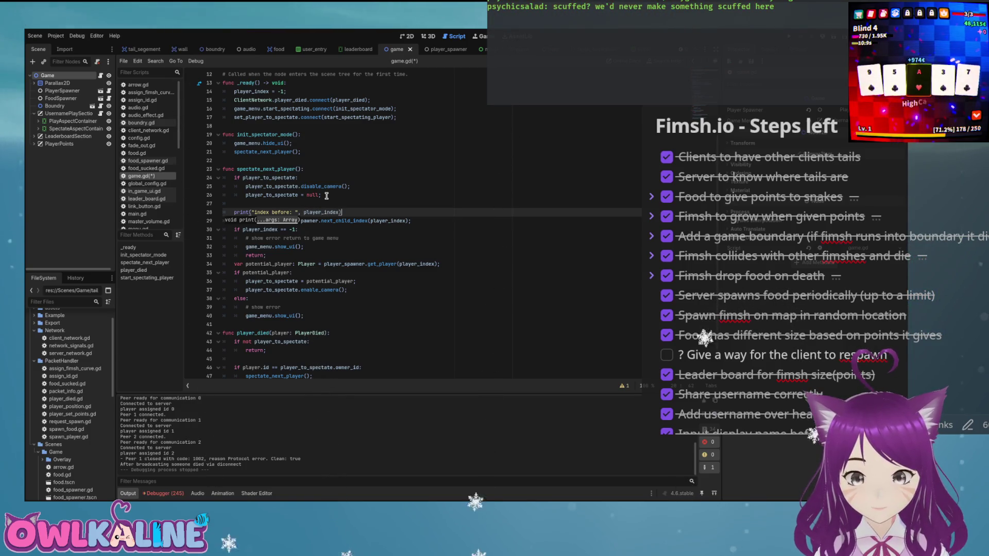
key(shift+Home)
key(Down)
key(End)
key(Return)
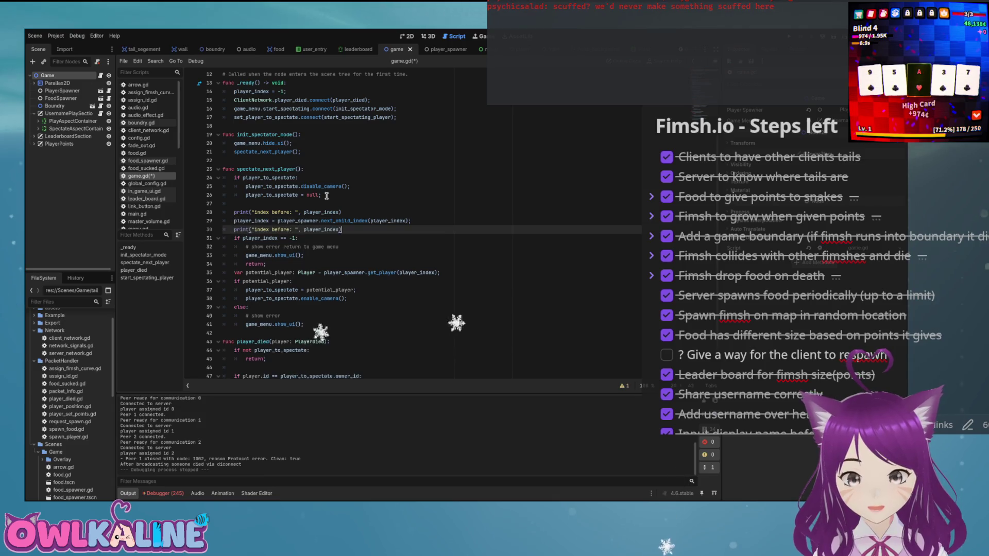
key(ctrl+Left)
text(aye)
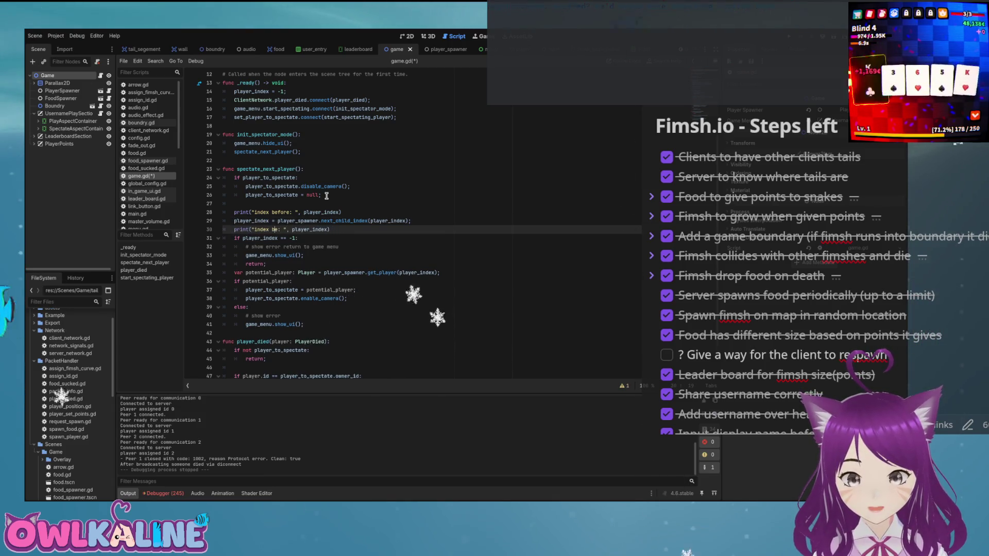
text(r)
Save game.gd and run the game to check the printed indices.
key(ctrl+s)
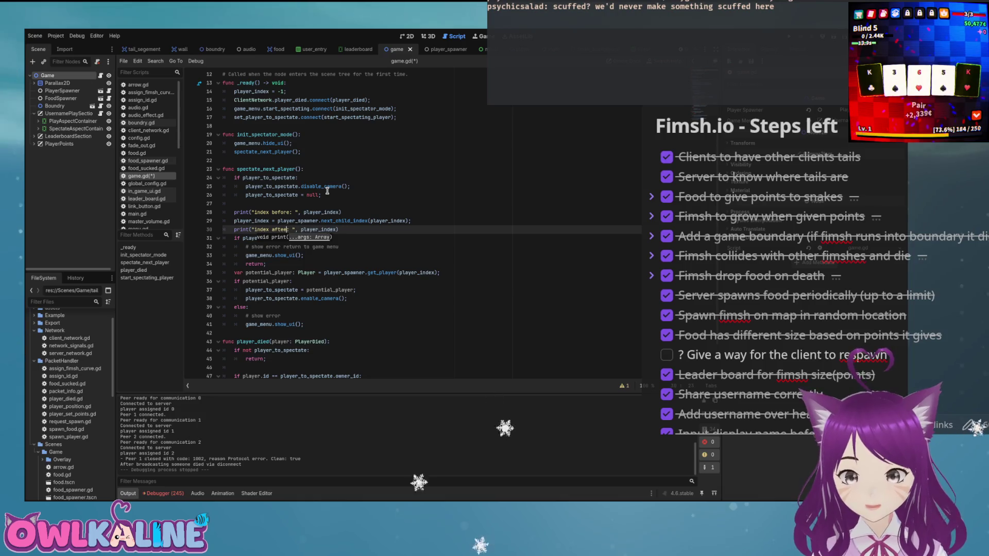
click(366, 221)
click(355, 234)
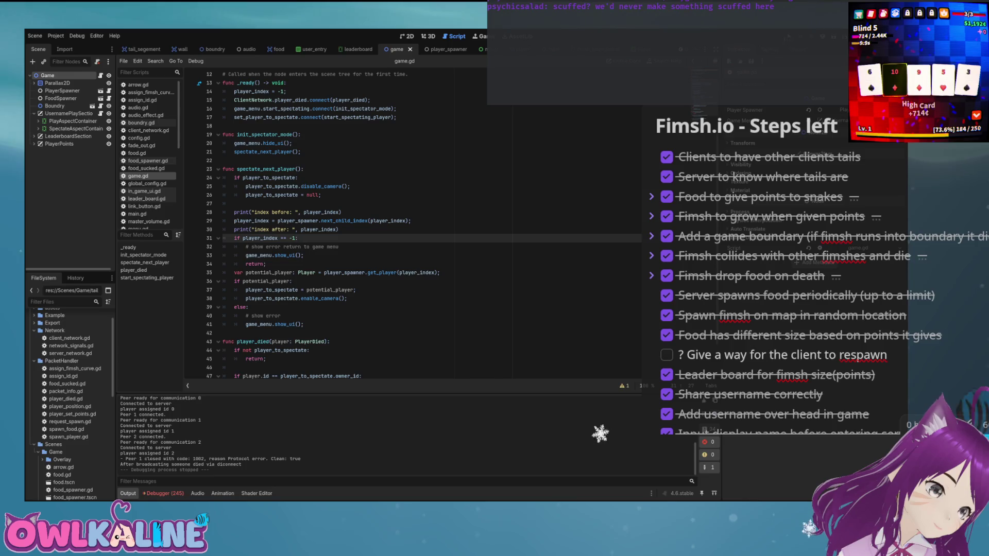
key(F5)
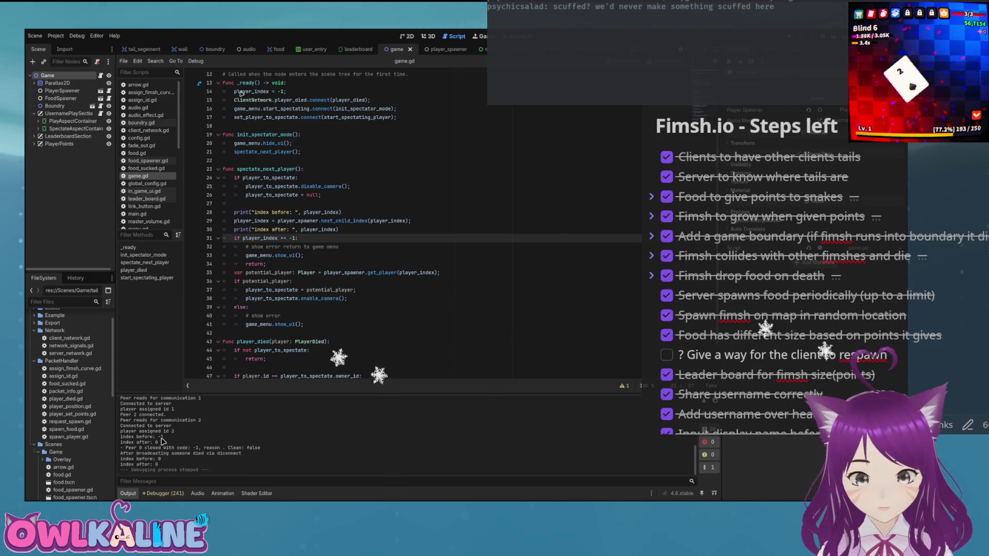
Mark the 'index after: 0' output line and review the get_player, enable_camera and show_ui calls.
mouse_move(161, 442)
mouse_down()
mouse_move(125, 442)
mouse_move(132, 459)
mouse_up()
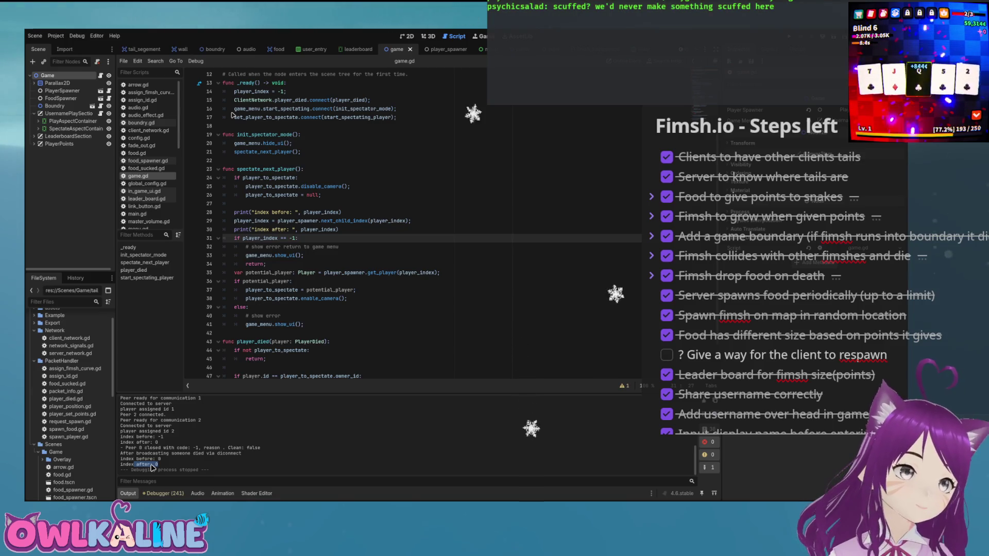
click(362, 274)
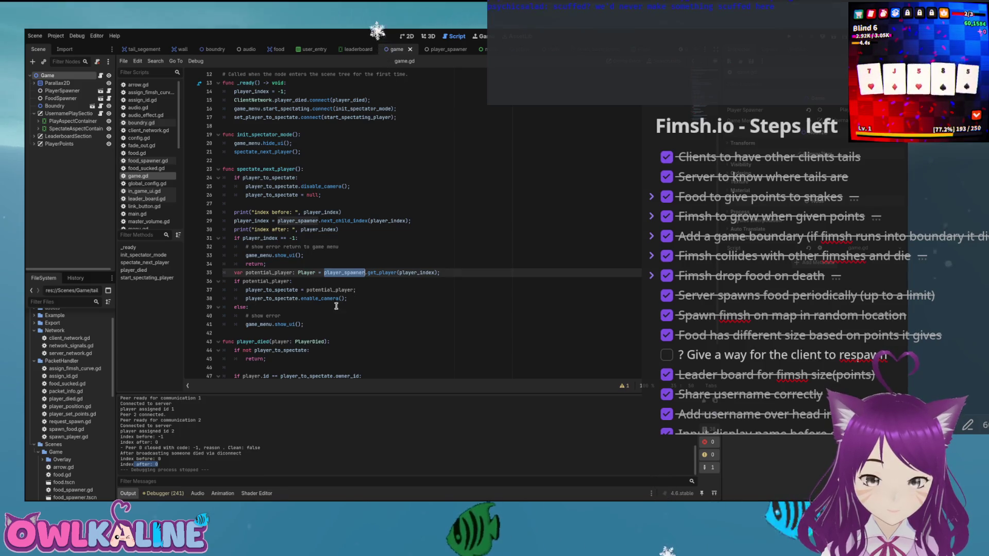
double_click(309, 299)
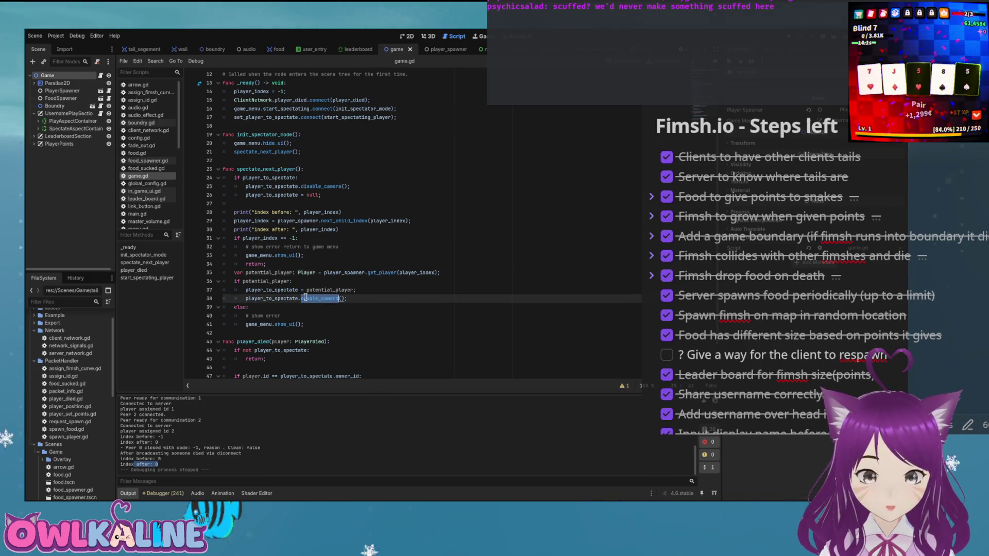
double_click(278, 322)
scroll(284, 309, down, 2)
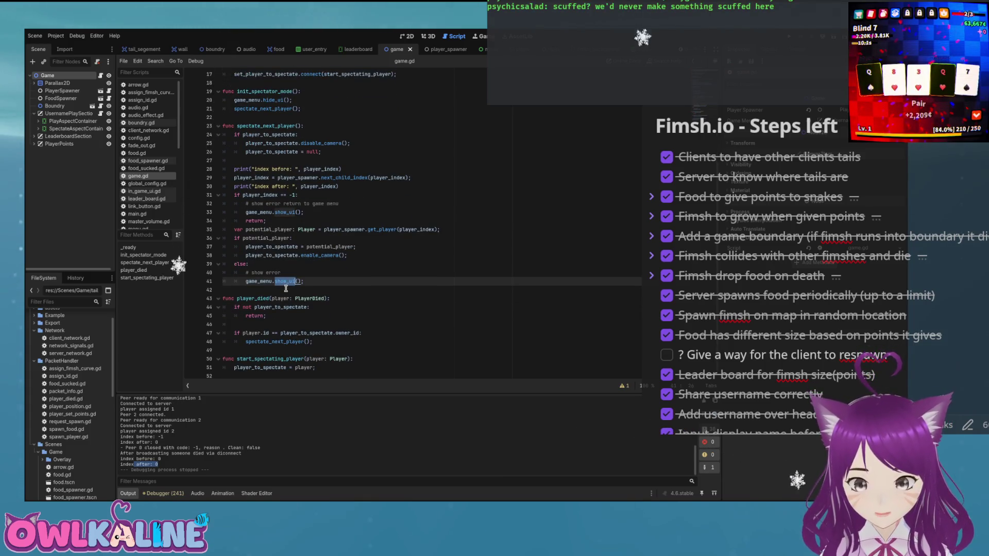
double_click(379, 229)
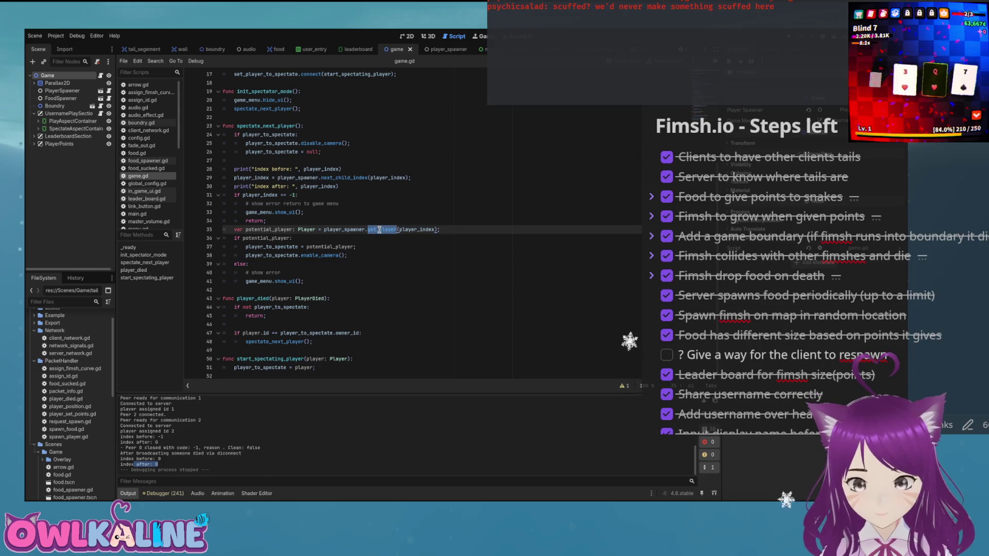
Open PlayerSpawner's script and inspect the child lookup and return null in get_player.
click(109, 92)
scroll(296, 237, down, 2)
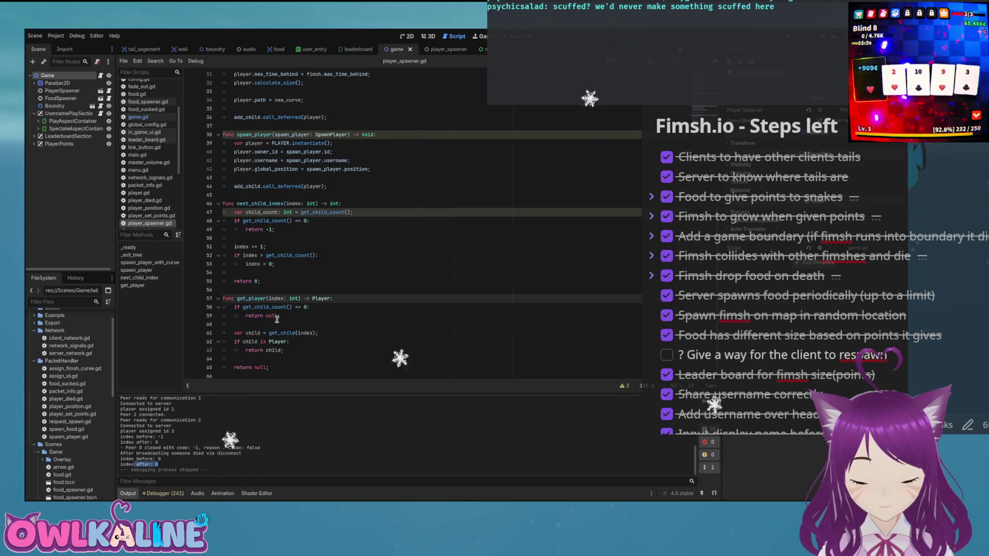
drag(278, 366, 270, 333)
click(272, 359)
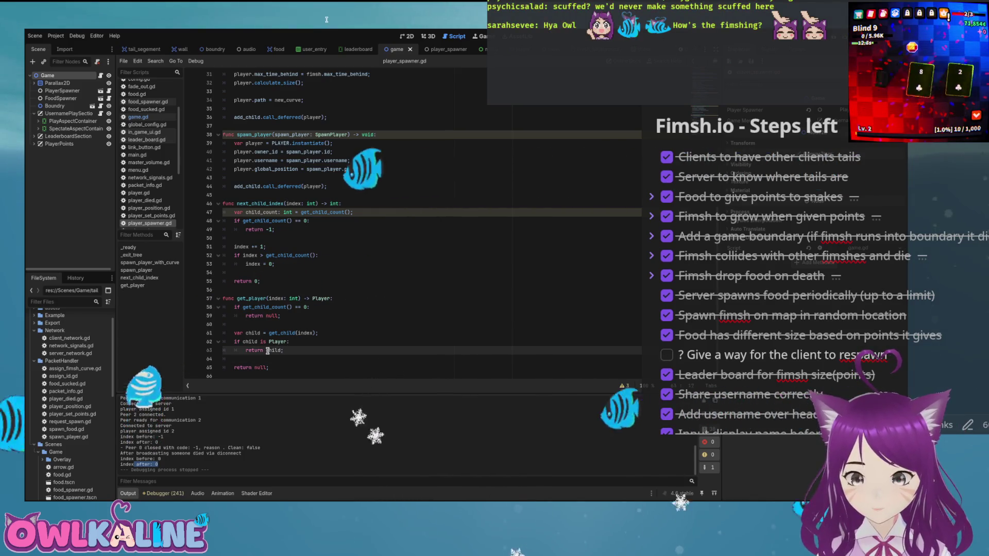
click(287, 364)
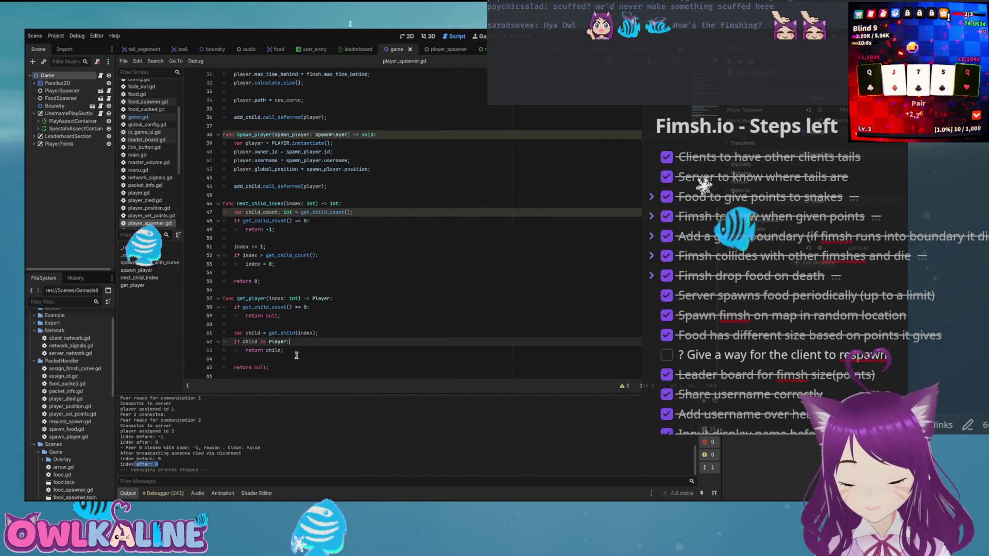
click(302, 332)
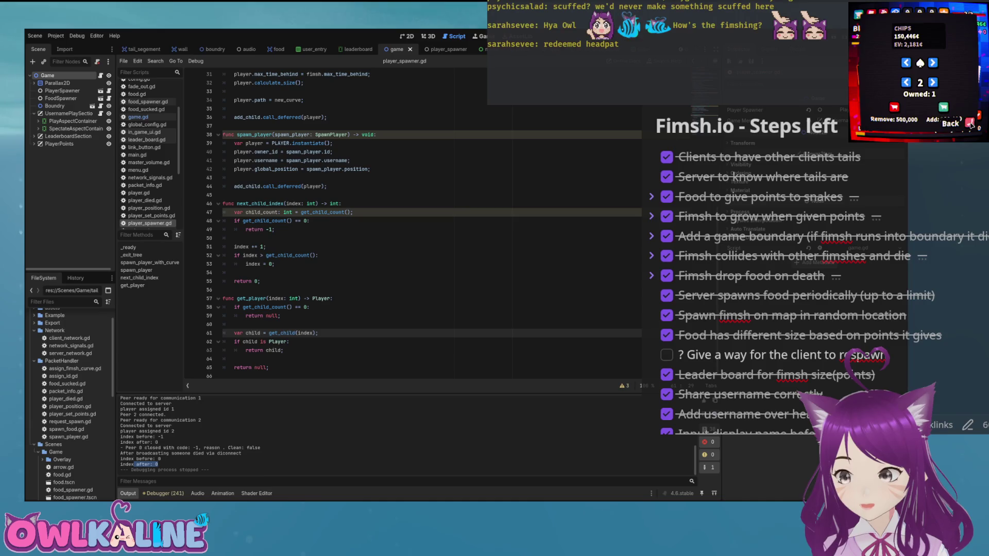
scroll(924, 78, down, 5)
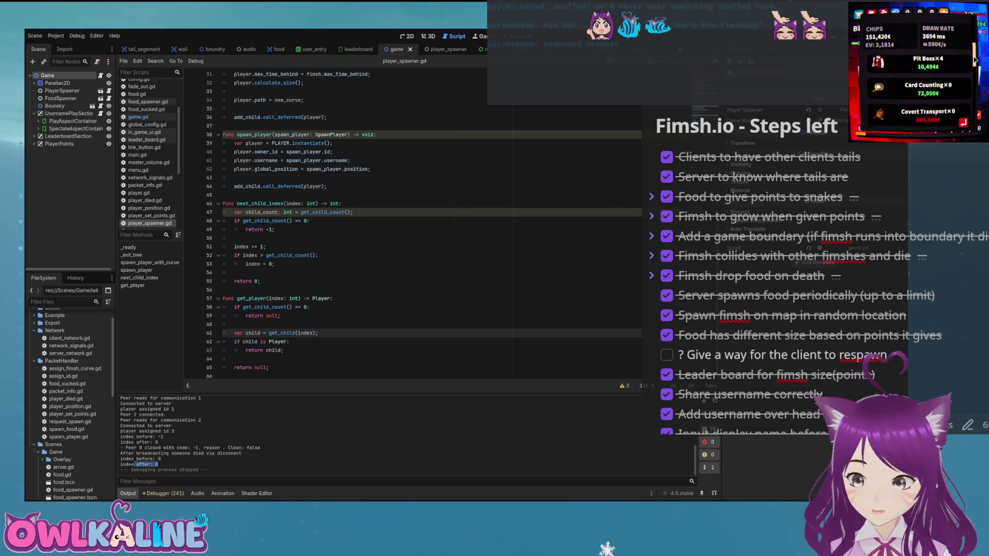
scroll(934, 84, down, 1)
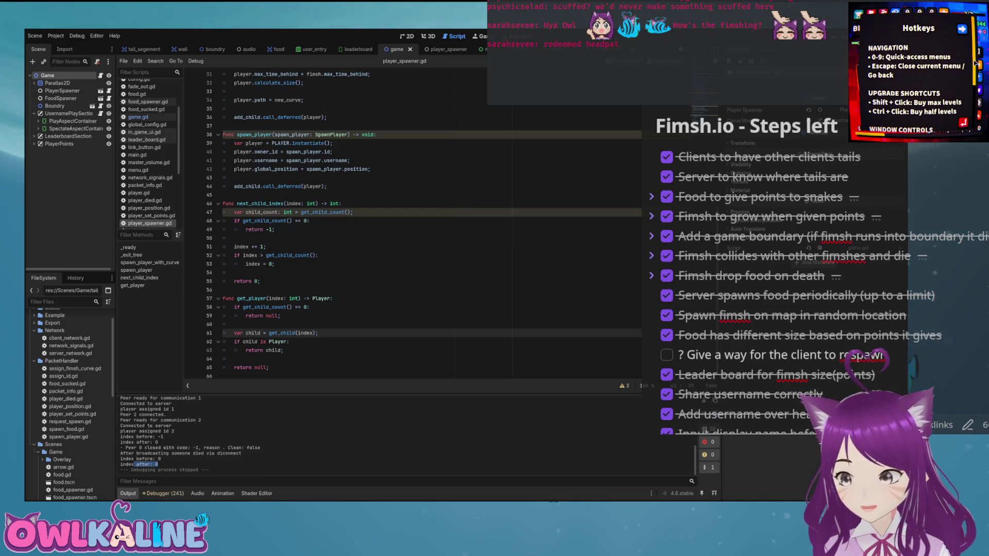
scroll(945, 84, down, 2)
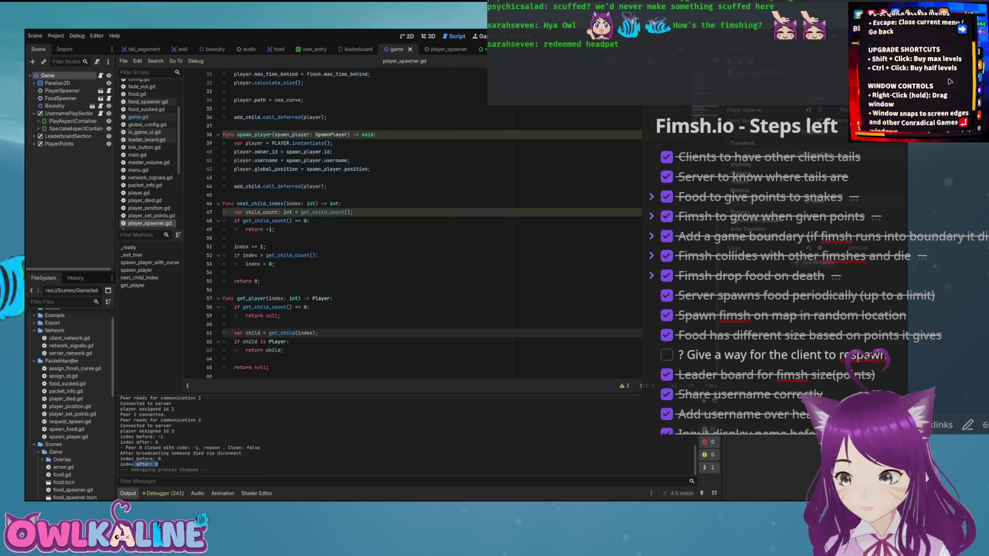
scroll(933, 56, down, 1)
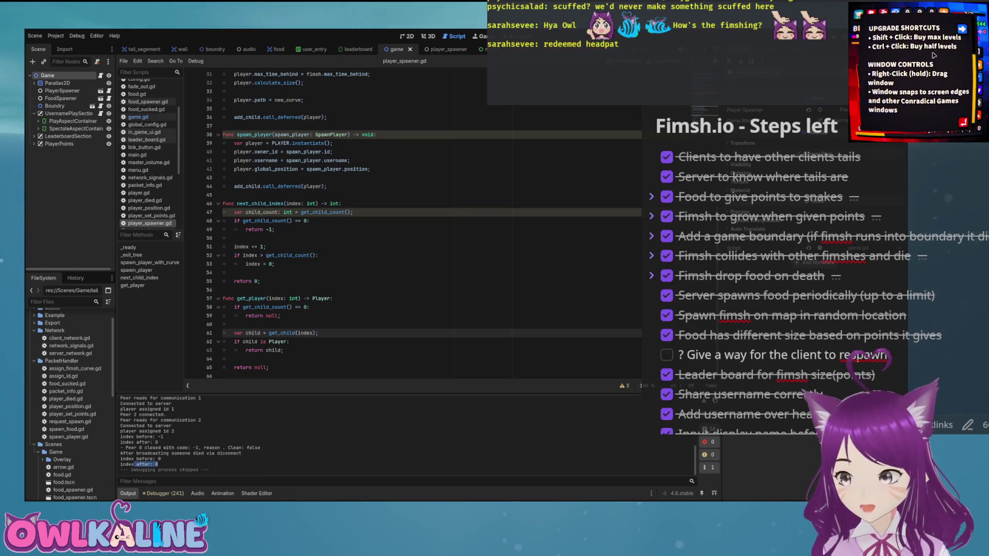
scroll(932, 67, up, 3)
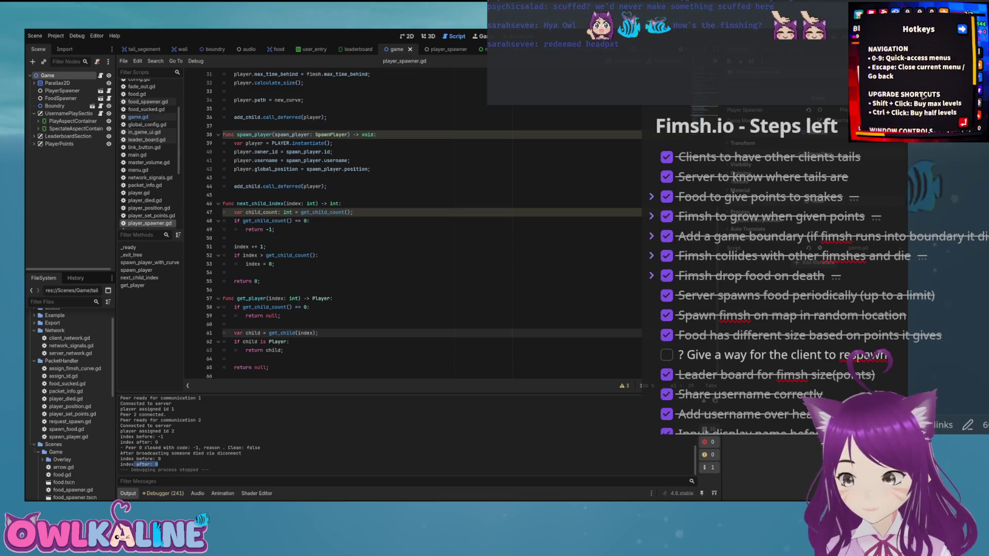
scroll(953, 93, down, 3)
click(962, 31)
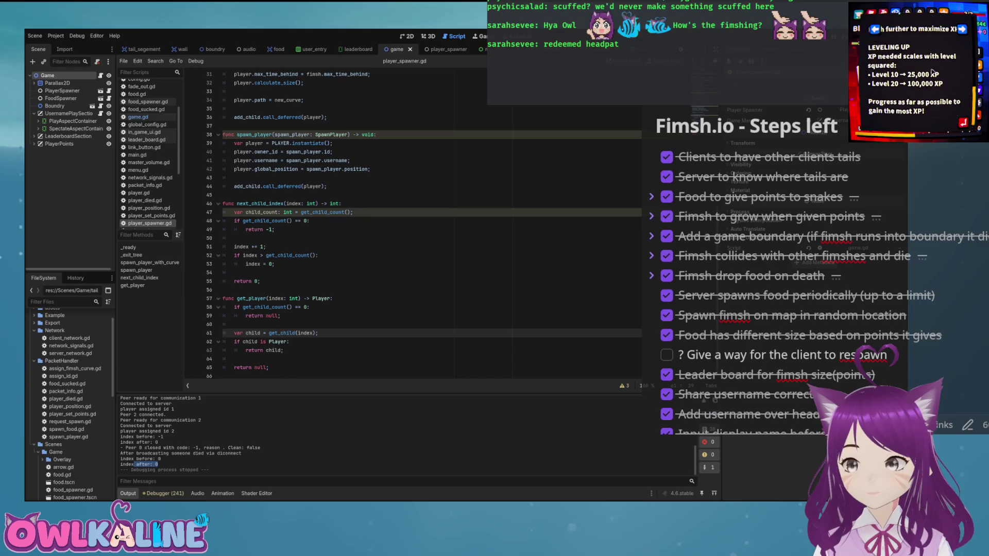
mouse_move(935, 78)
mouse_down()
mouse_move(925, 50)
mouse_move(932, 77)
mouse_move(916, 111)
mouse_up()
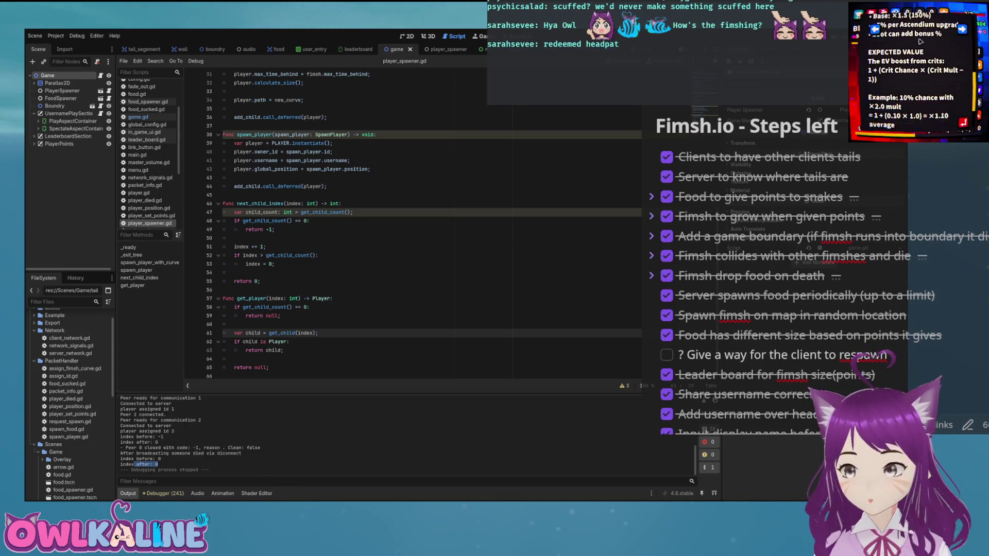
scroll(922, 39, down, 2)
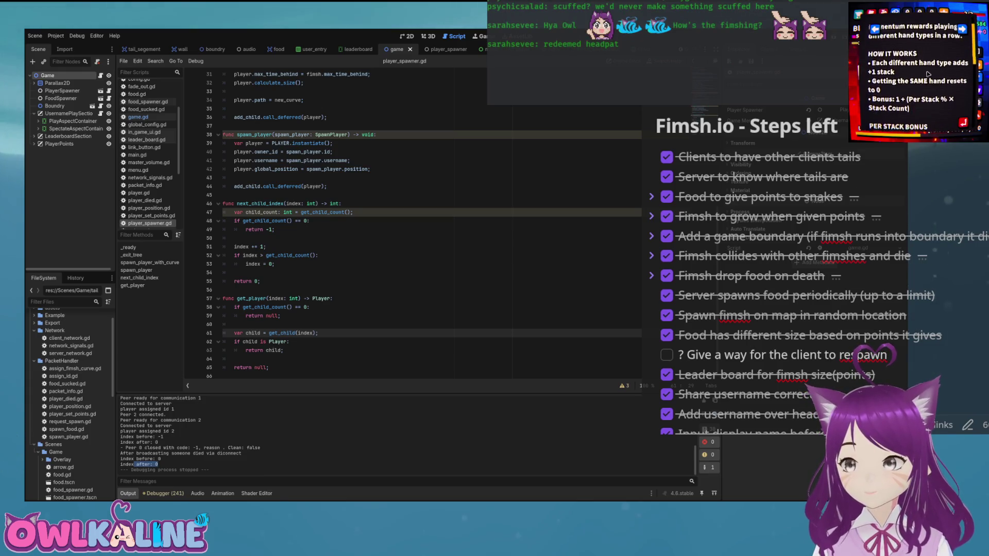
scroll(933, 46, down, 3)
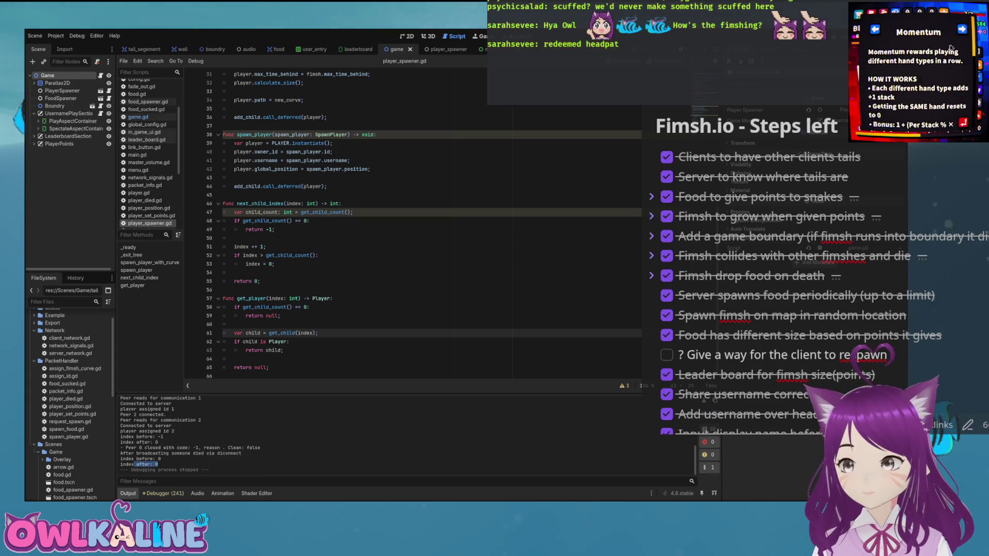
scroll(948, 56, up, 1)
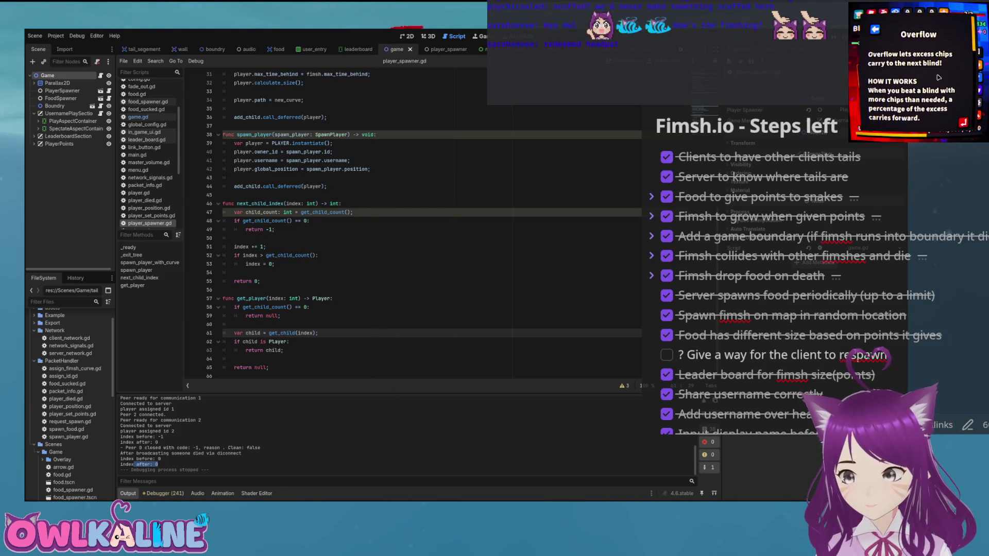
scroll(930, 75, down, 3)
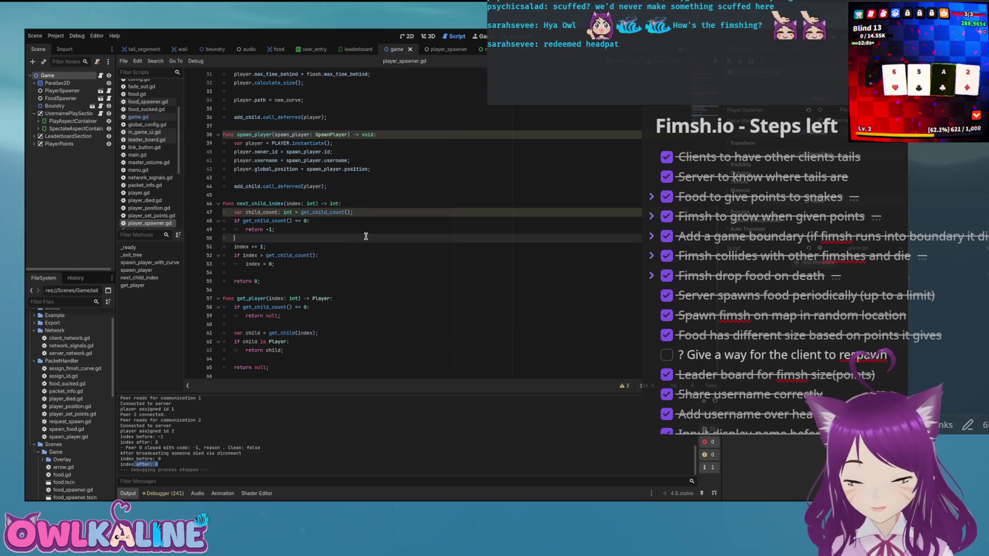
Check the get_child_count and index increment lines, then view the game scene in 2D with PlayAspectContainer selected.
click(289, 221)
scroll(281, 274, up, 1)
click(281, 274)
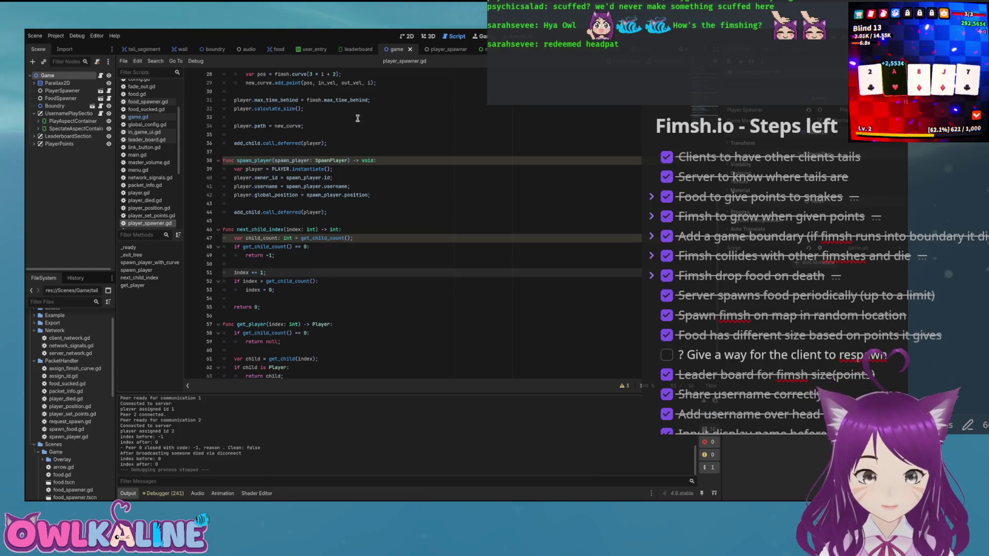
click(407, 36)
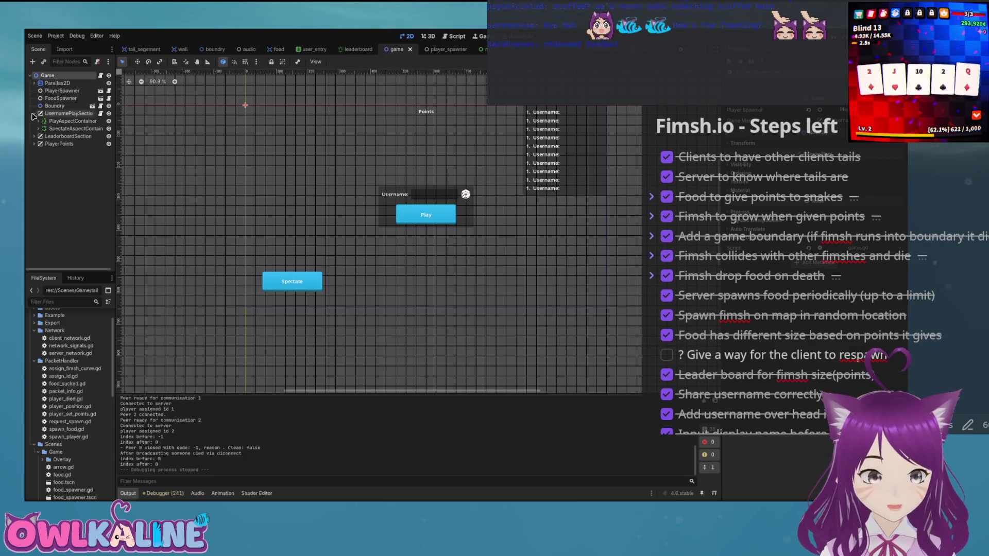
click(65, 120)
click(67, 113)
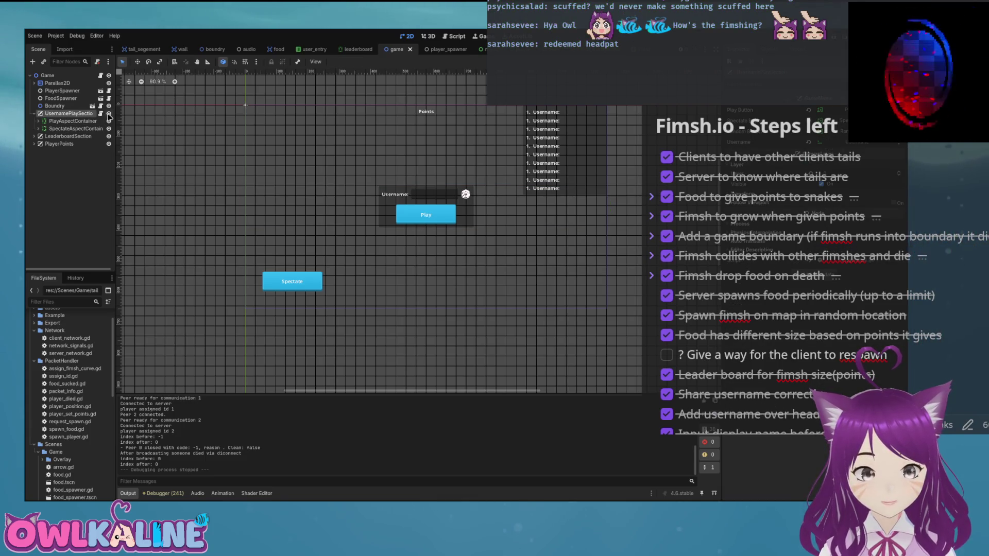
click(109, 113)
click(108, 114)
click(109, 114)
click(109, 114)
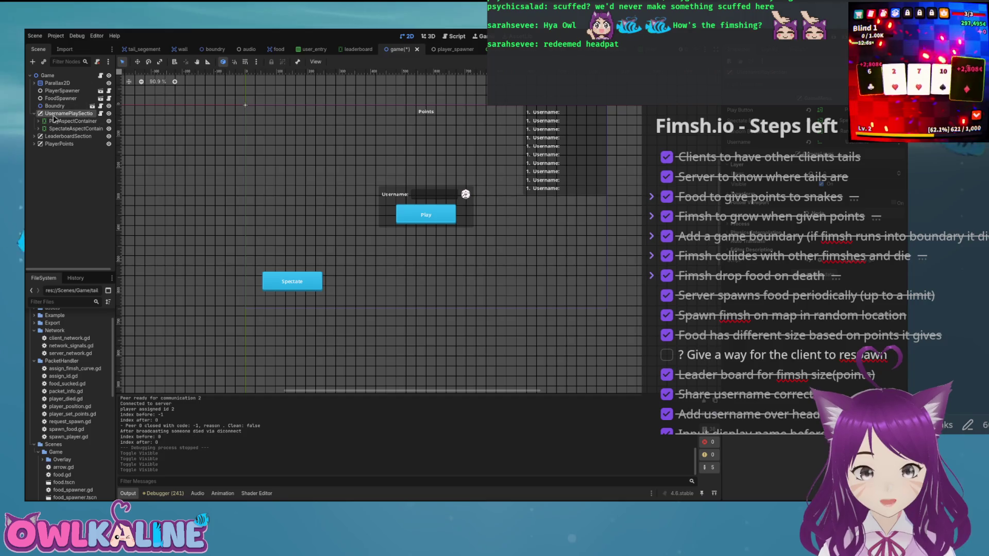
click(34, 113)
click(109, 121)
click(108, 121)
click(108, 129)
click(109, 129)
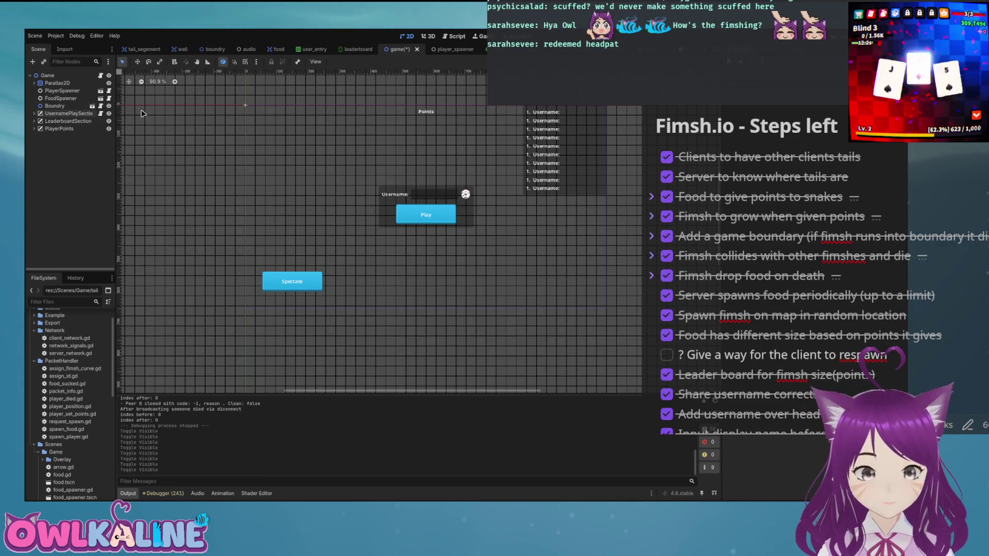
Add a CanvasLayer named SpectatorLayer with an AspectRatioContainer child anchored Full Rect.
key(Return)
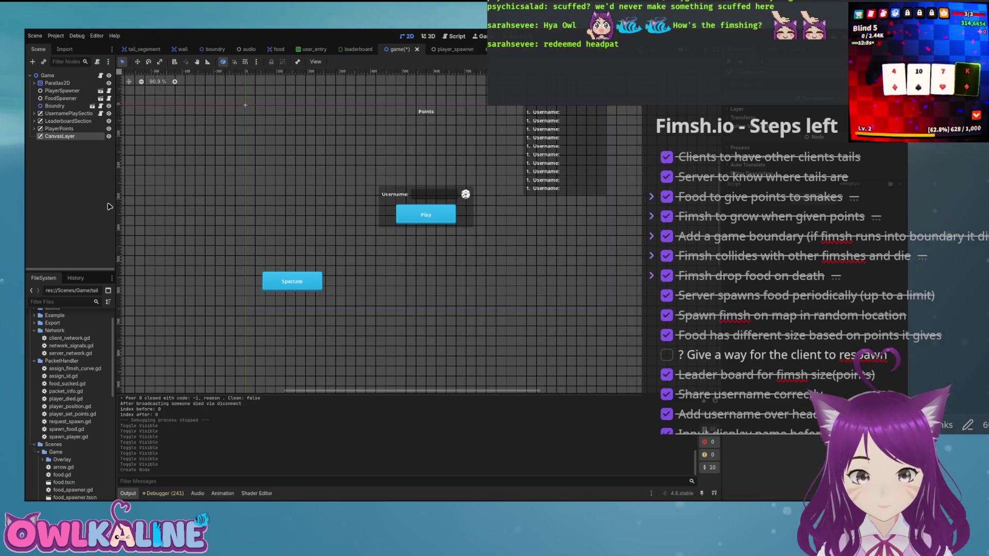
text(SpectatorLayer)
key(Return)
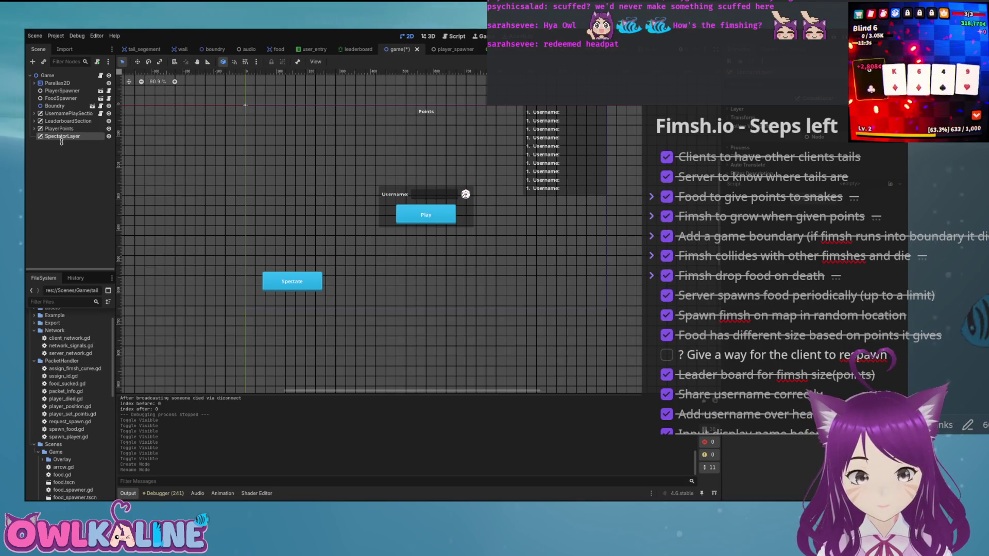
key(Return)
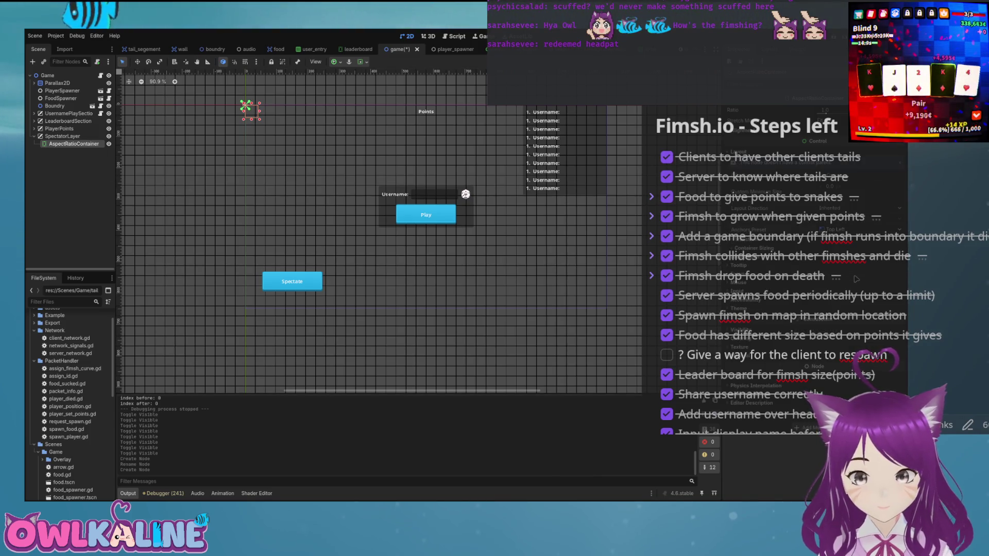
click(824, 230)
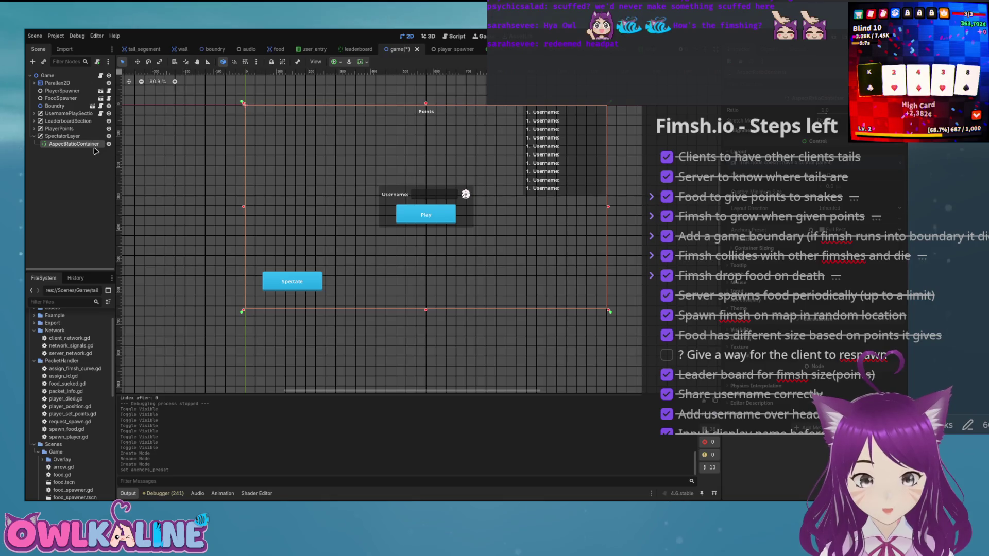
Add a VBoxContainer inside the AspectRatioContainer and rearrange the CenterContainer around it.
key(Return)
click(67, 145)
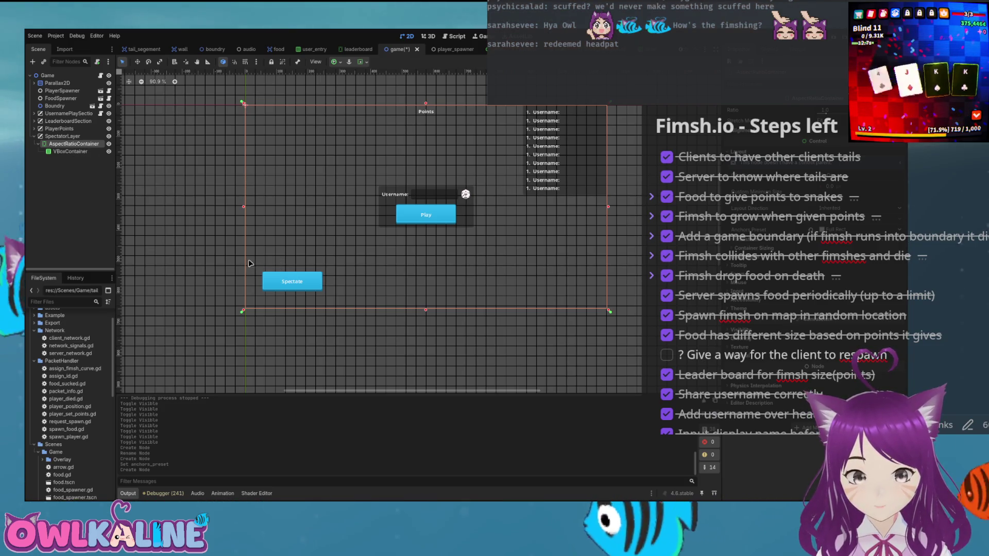
mouse_move(71, 158)
mouse_down()
mouse_move(69, 150)
mouse_move(72, 161)
mouse_up()
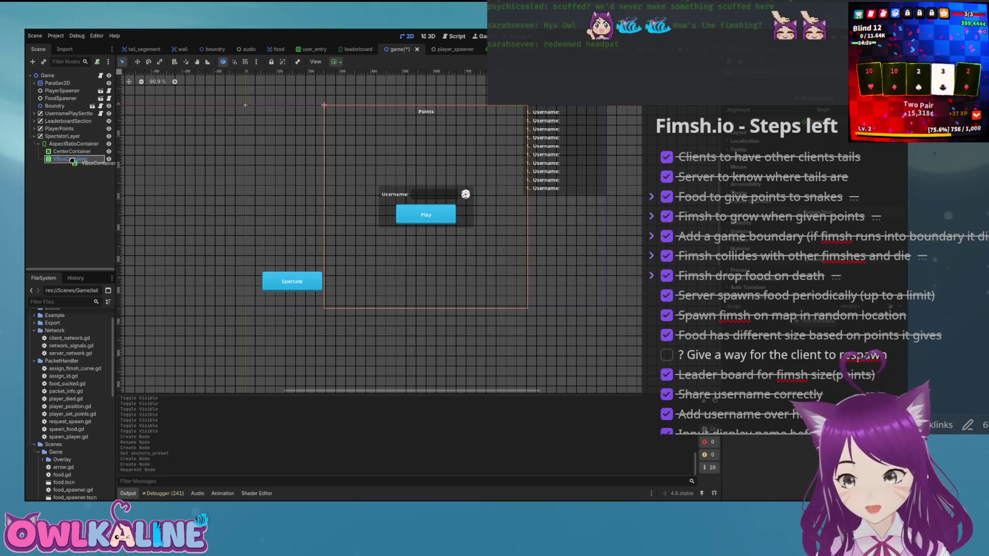
drag(73, 161, 74, 155)
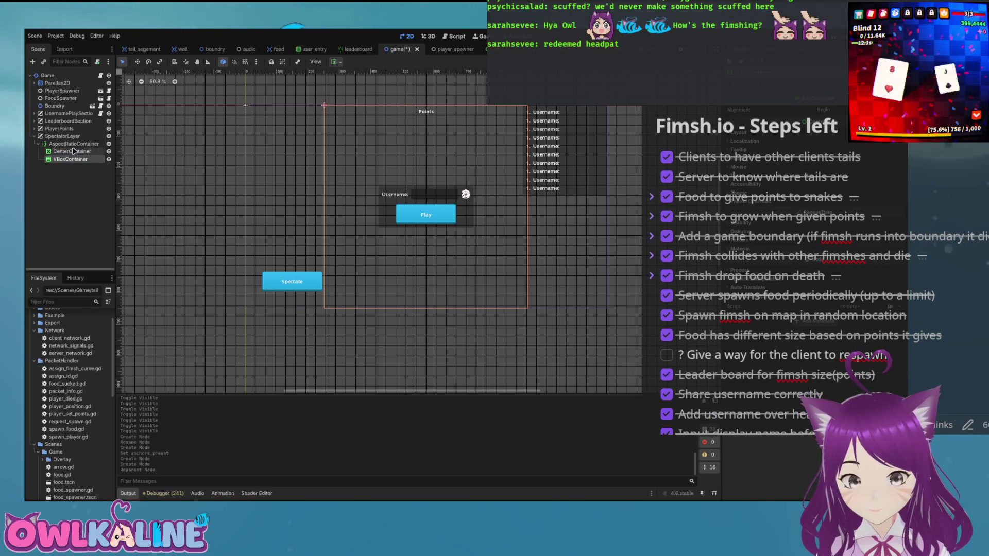
click(75, 144)
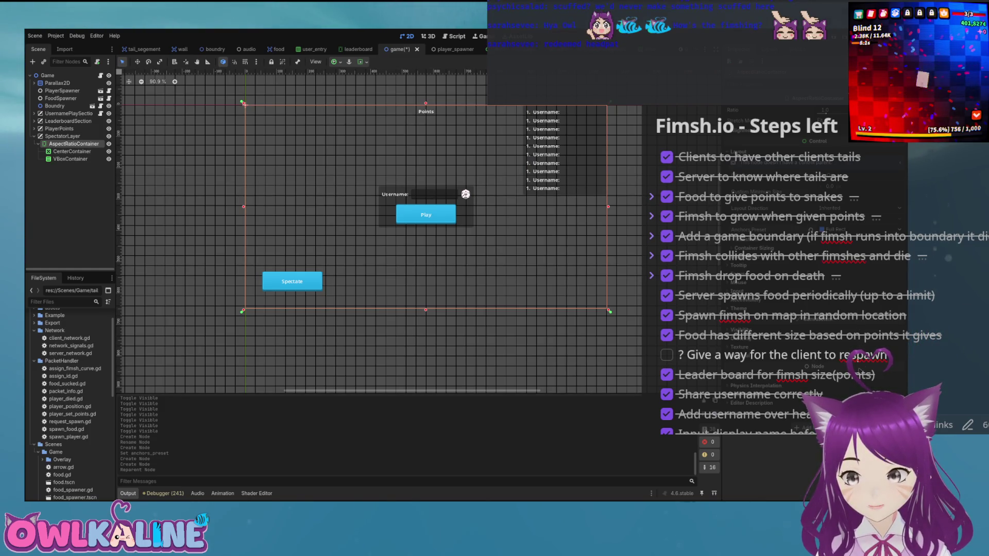
Try Bottom Wide anchors on the AspectRatioContainer, then switch back to Full Rect.
click(834, 229)
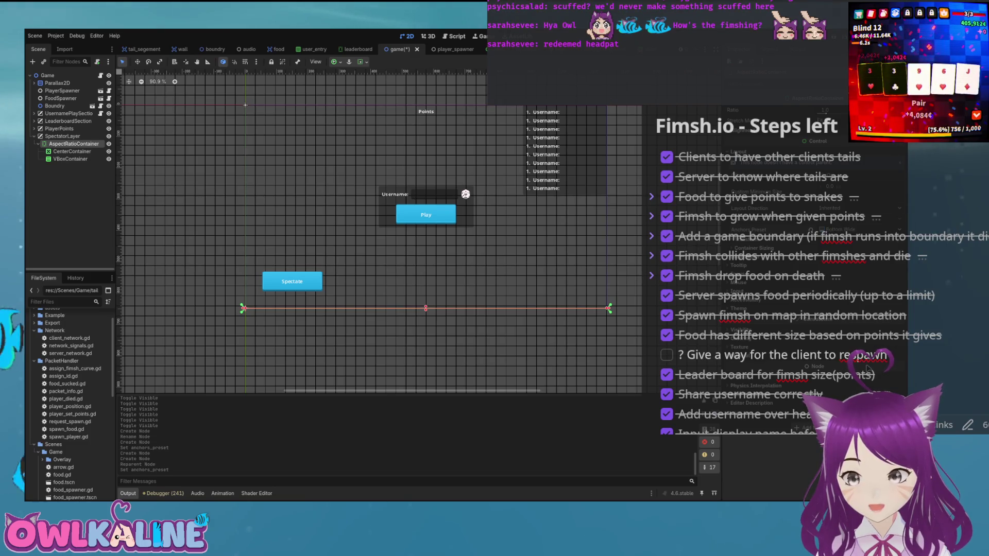
click(75, 137)
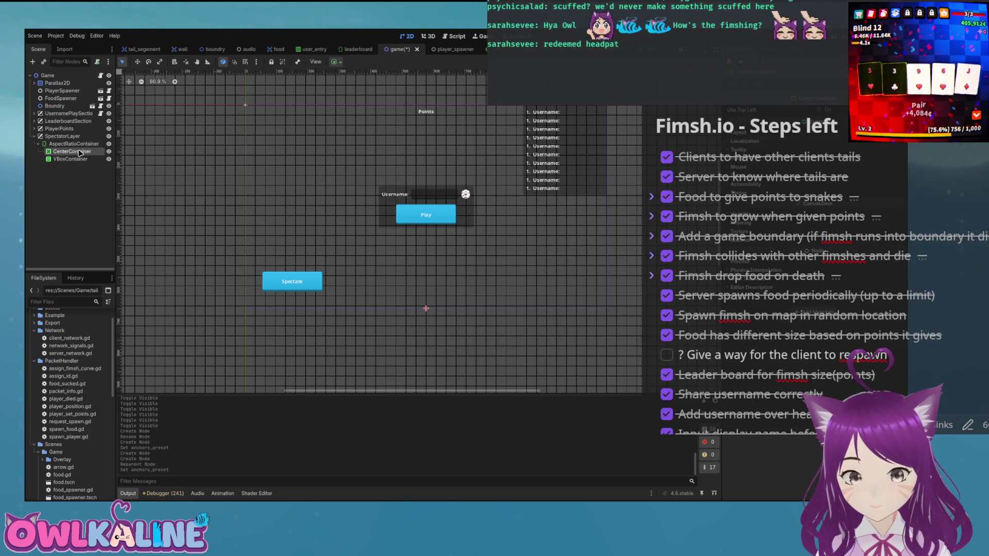
click(74, 144)
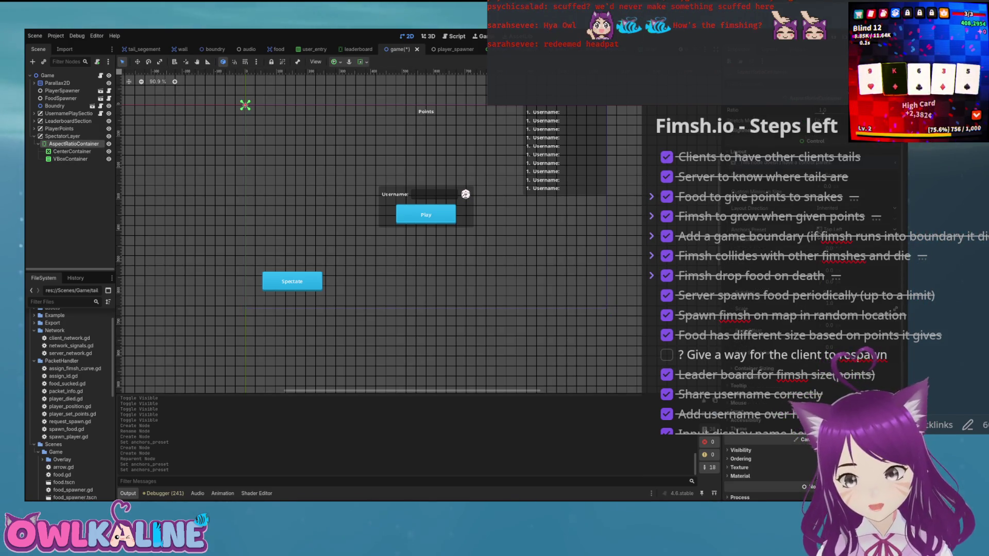
click(834, 229)
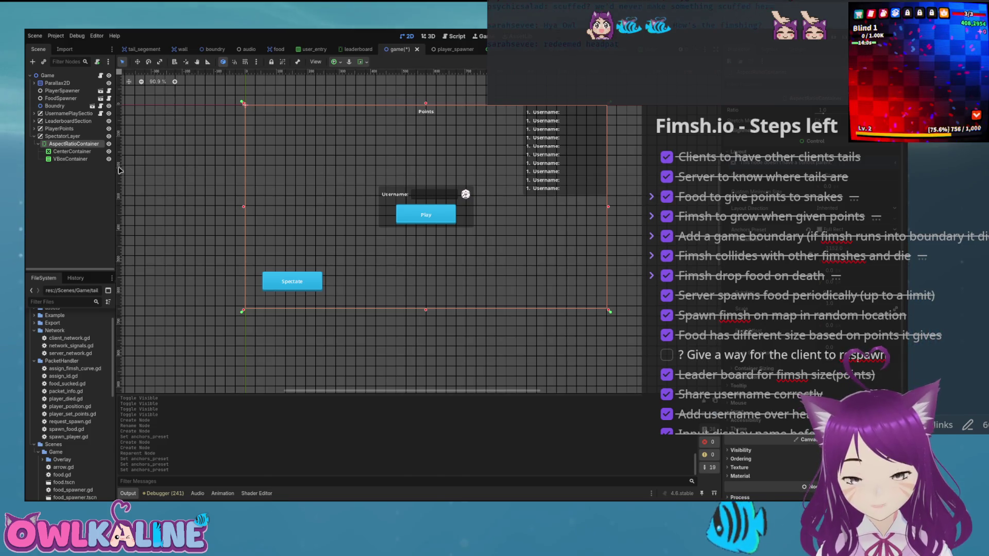
click(71, 152)
Put the VBoxContainer back inside the AspectRatioContainer and view its layout properties.
drag(71, 153, 67, 149)
click(67, 159)
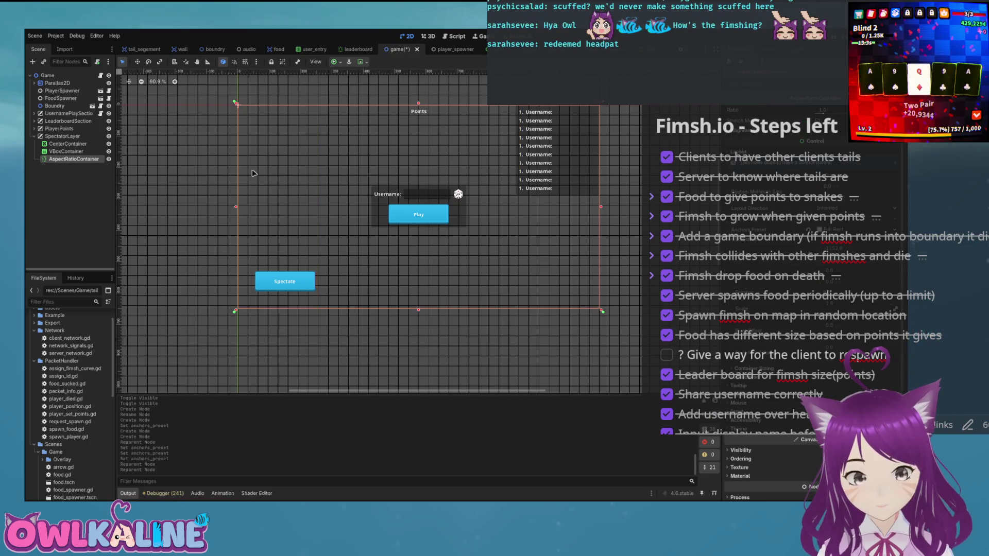
click(70, 153)
drag(72, 161, 73, 163)
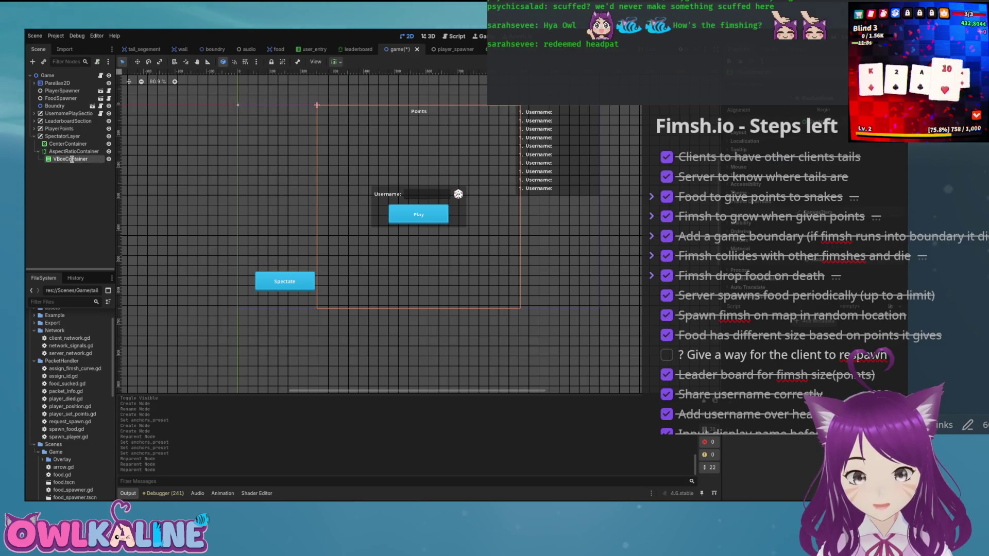
click(743, 133)
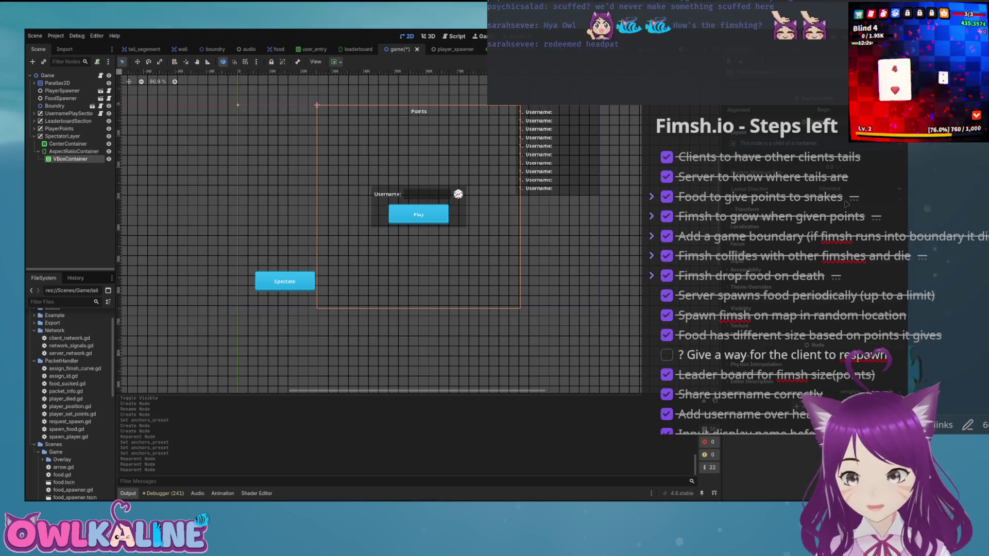
click(769, 221)
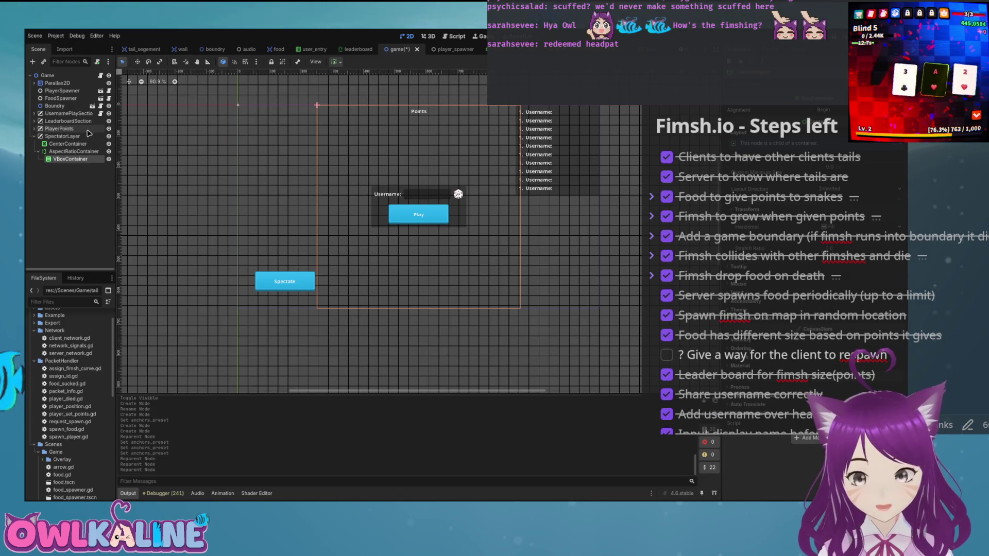
Inspect SpectateAspectContainer's structure and ratio settings as a reference.
click(34, 114)
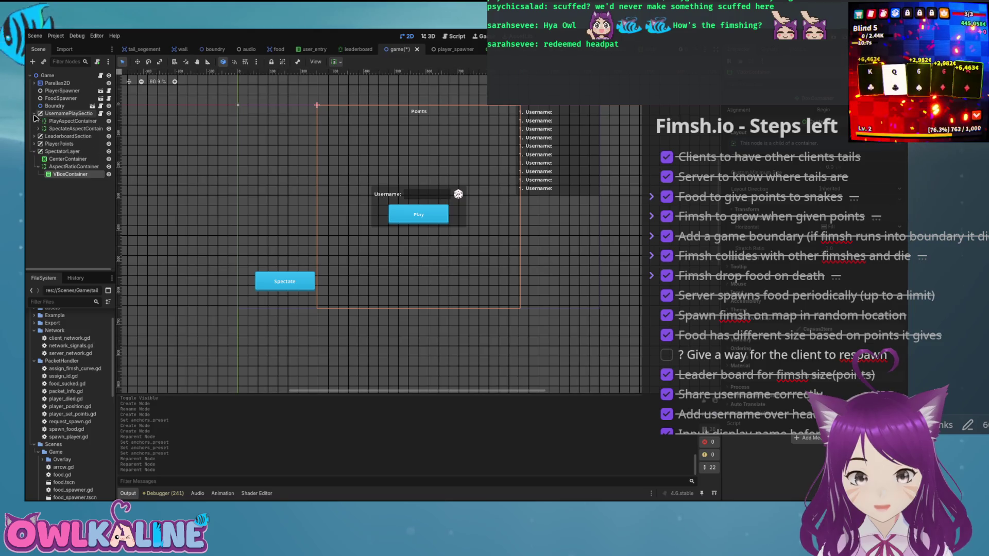
click(40, 128)
click(40, 130)
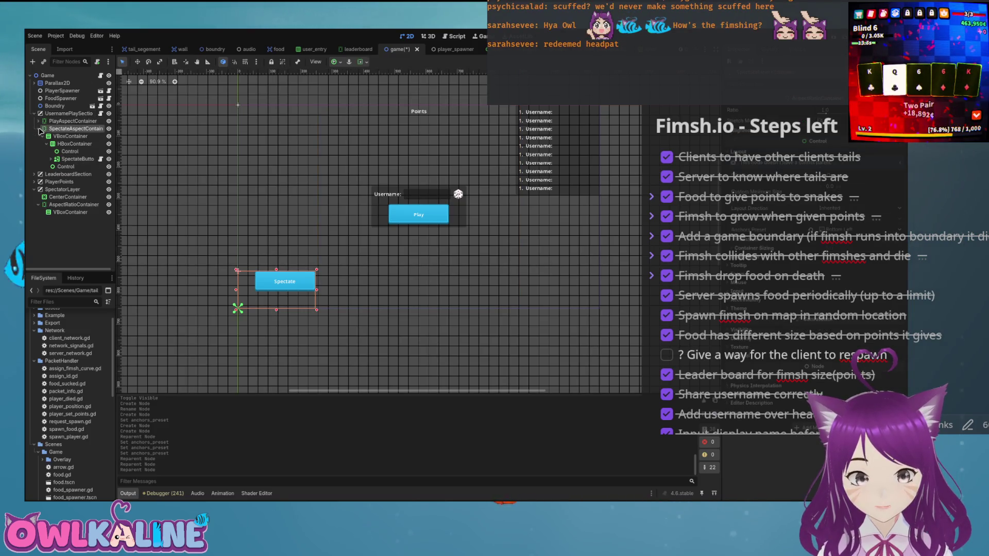
click(68, 137)
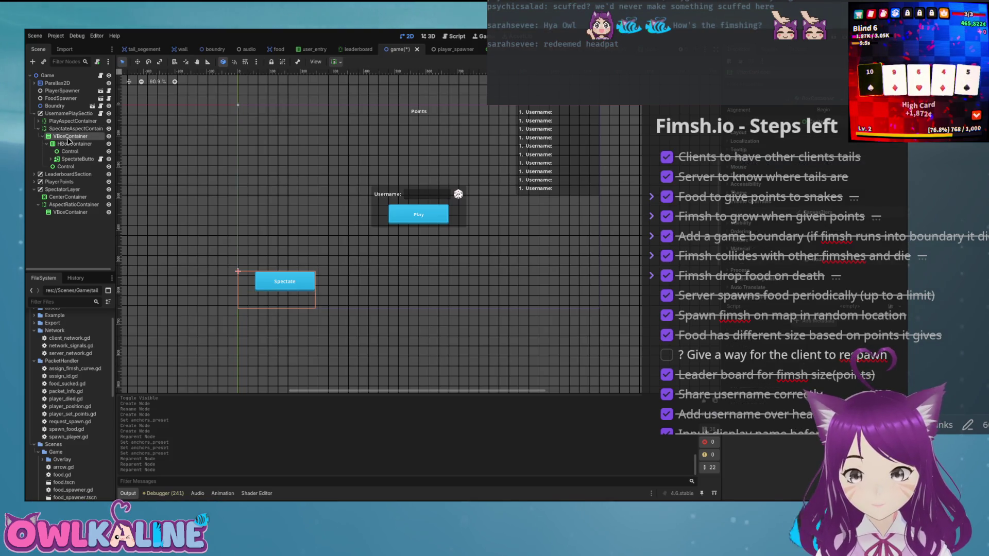
click(739, 133)
click(740, 135)
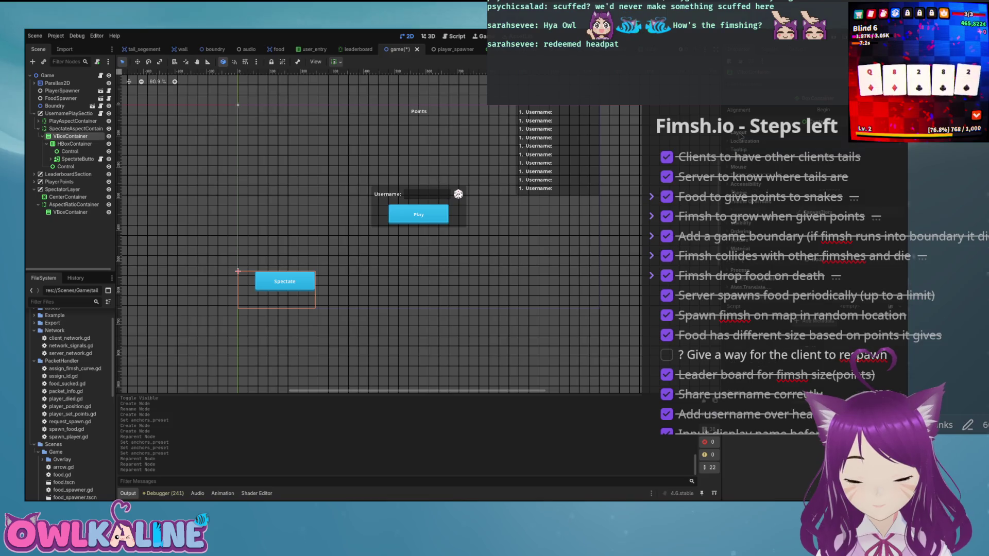
click(47, 144)
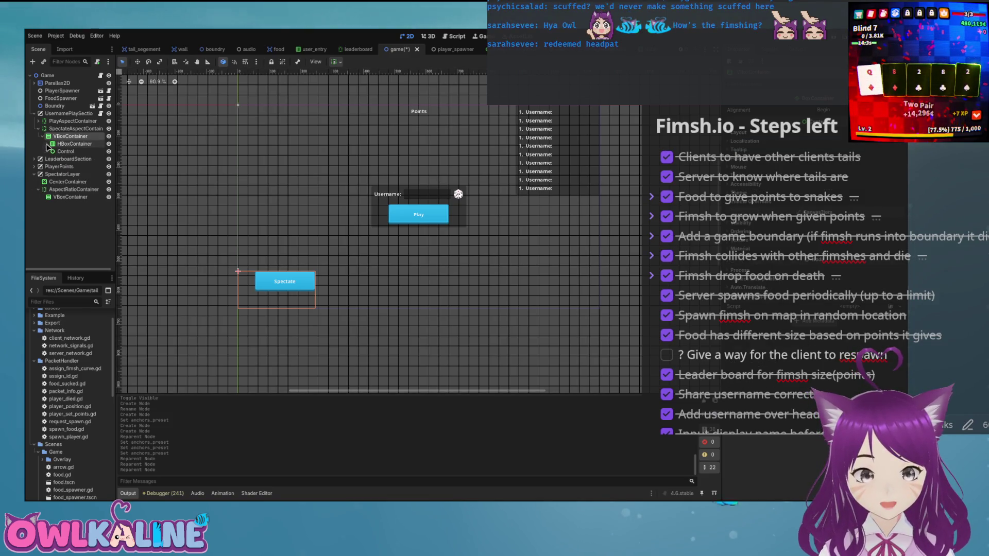
click(39, 129)
click(57, 130)
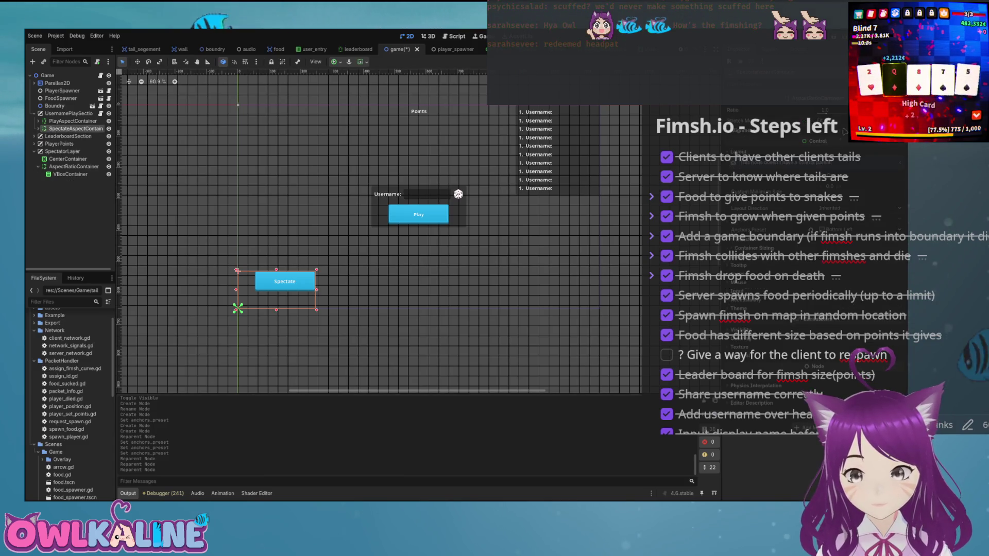
click(34, 113)
Anchor the AspectRatioContainer Bottom Wide, nest CenterContainer in VBoxContainer, and add a Control above.
click(74, 151)
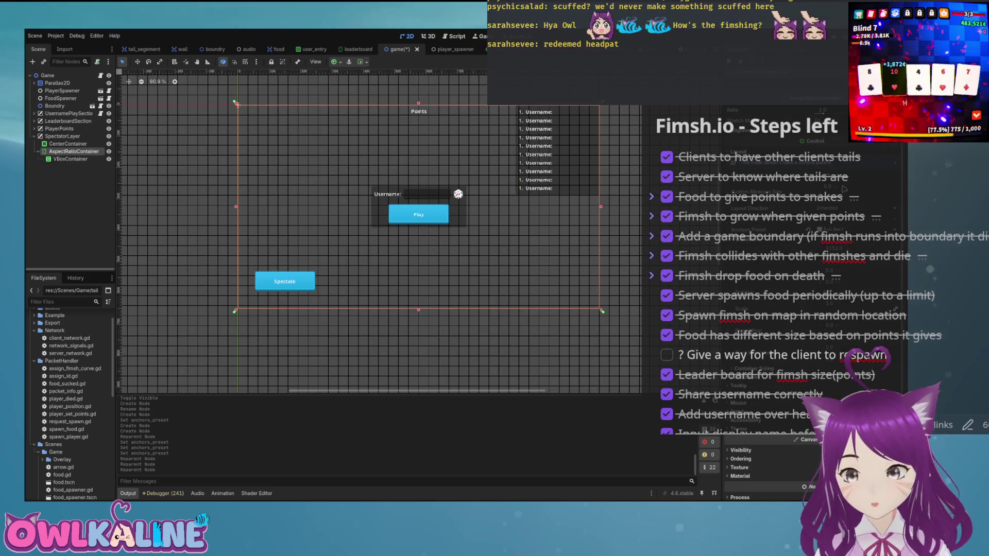
click(837, 363)
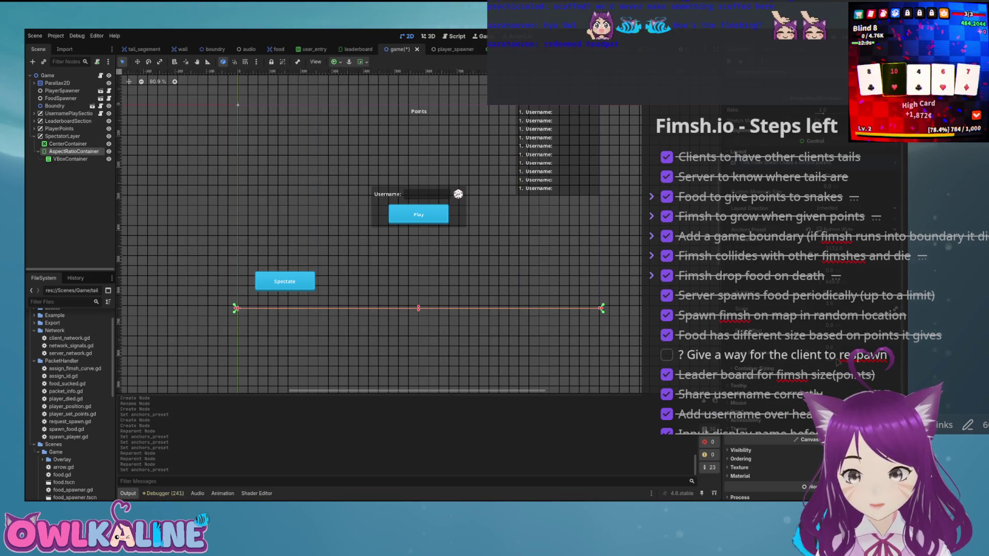
drag(68, 143, 65, 161)
click(65, 152)
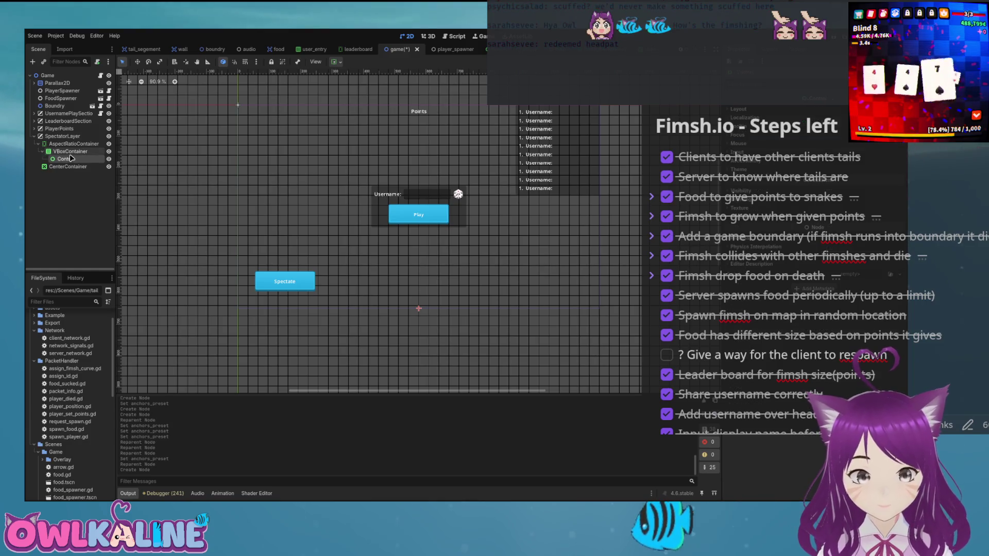
drag(66, 159, 64, 150)
drag(67, 166, 70, 160)
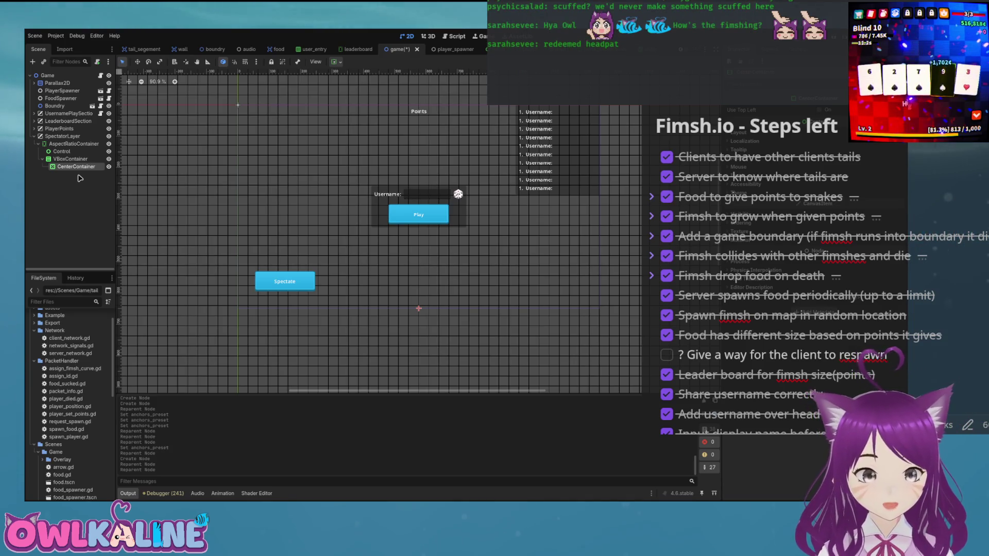
Add a Username Label and two TextureButtons under CenterContainer, moving the first button above the Label.
key(ctrl+shift+z)
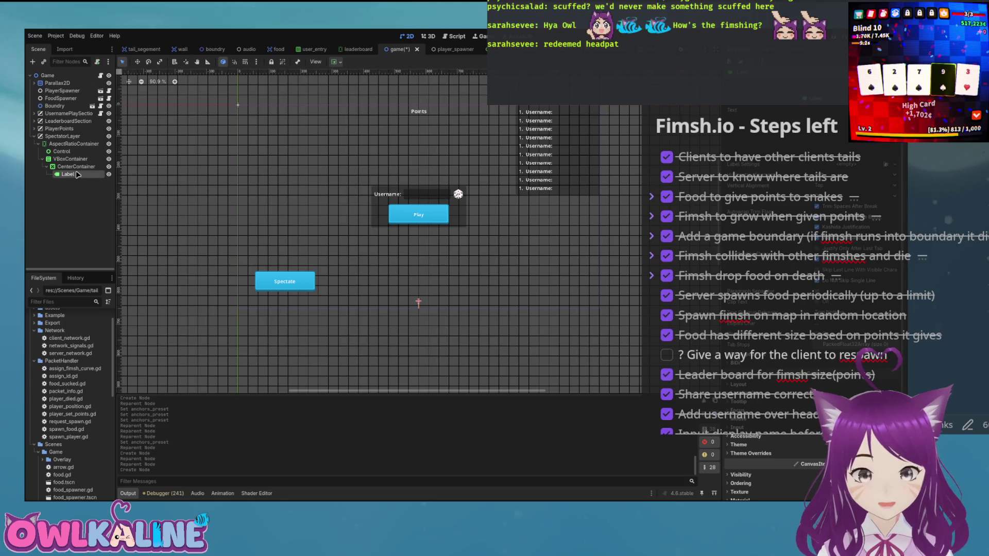
text(Username)
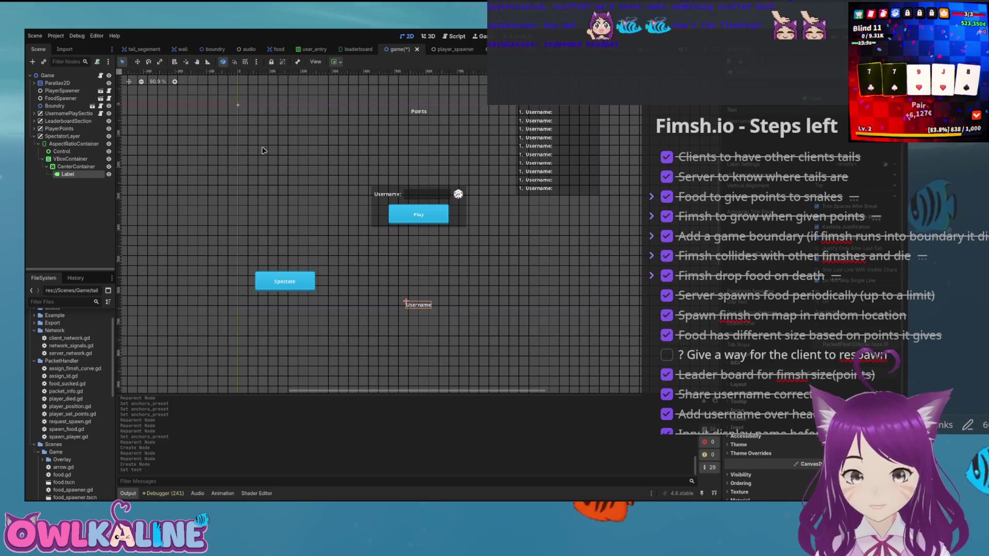
click(76, 168)
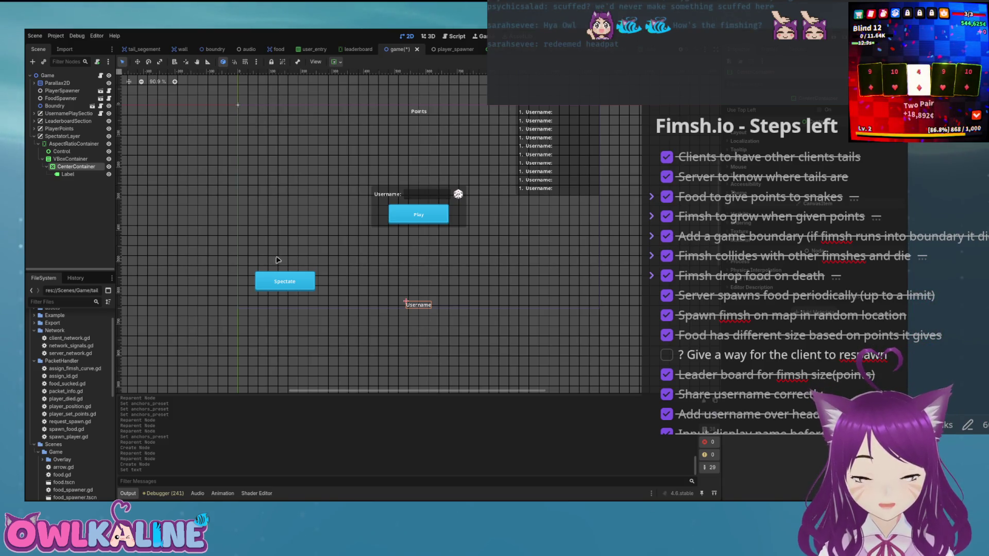
key(Return)
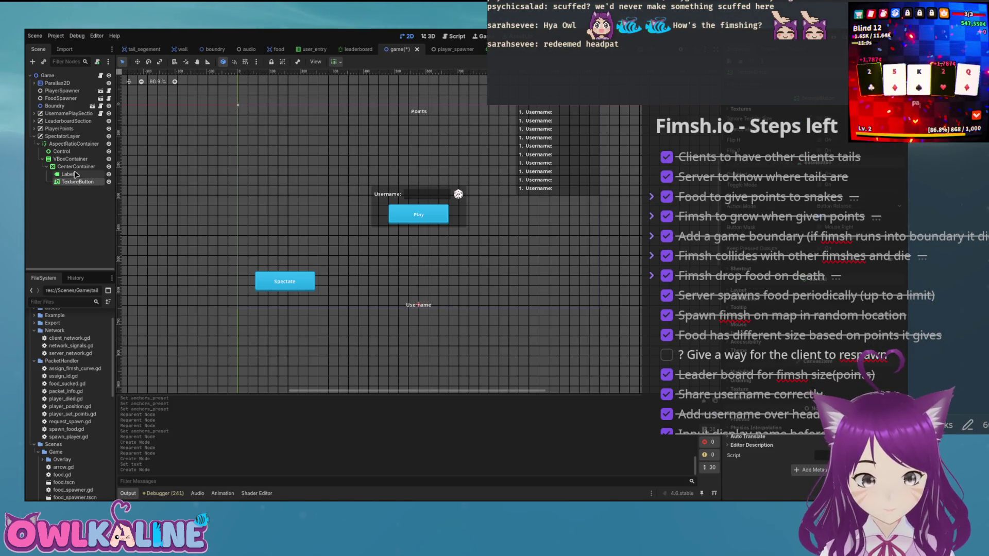
click(77, 167)
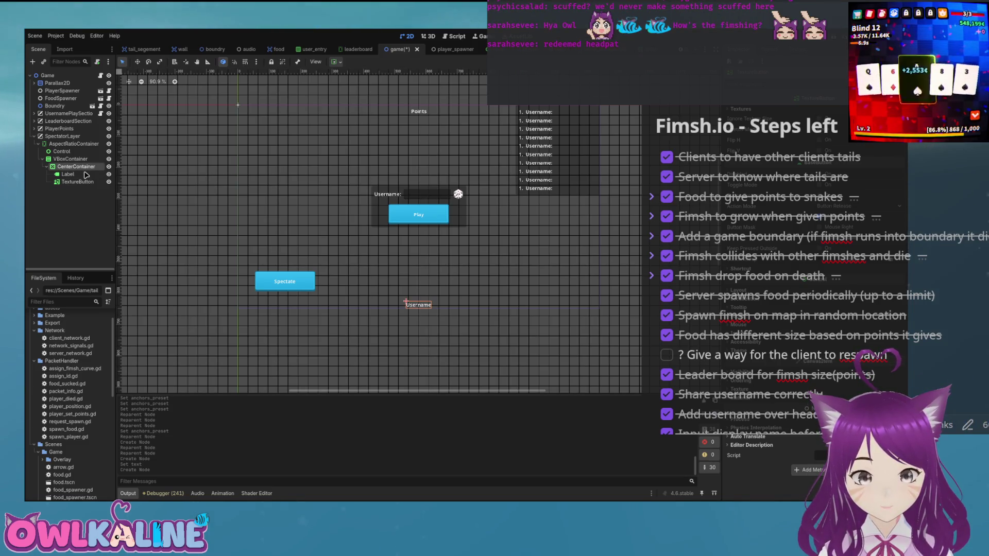
key(ctrl+a)
key(Return)
drag(78, 182, 78, 172)
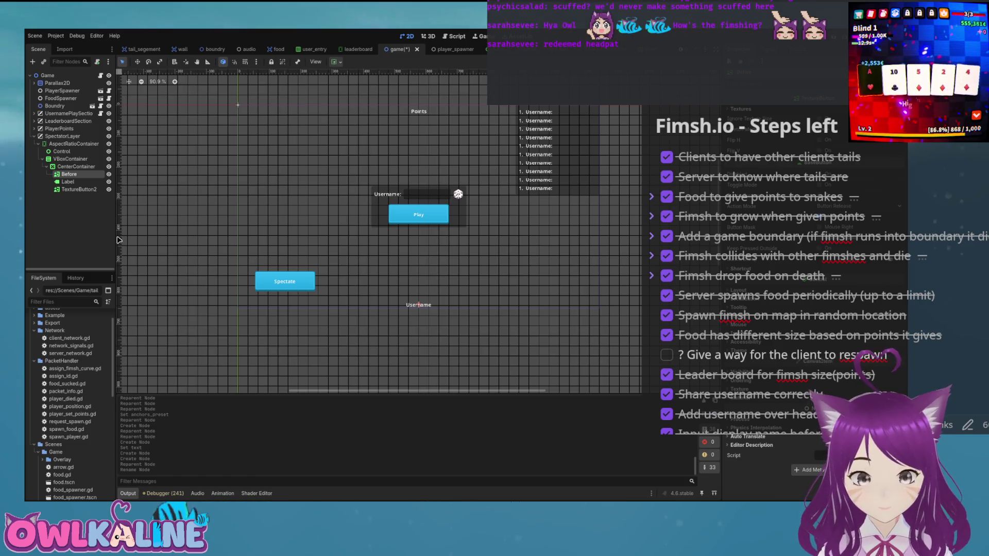
Rename the two texture buttons to Previous and Next.
text(Previous)
click(75, 191)
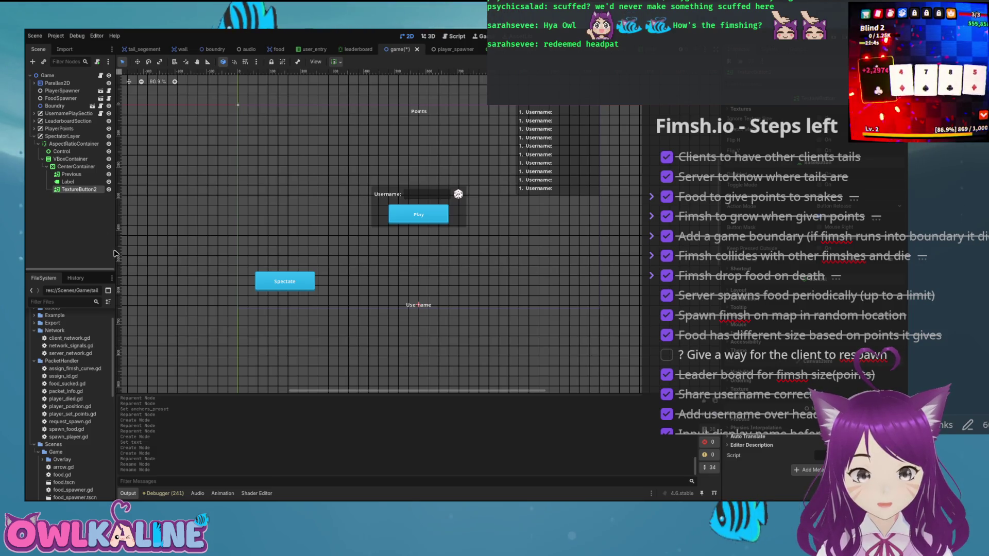
key(F2)
text(Next)
key(Return)
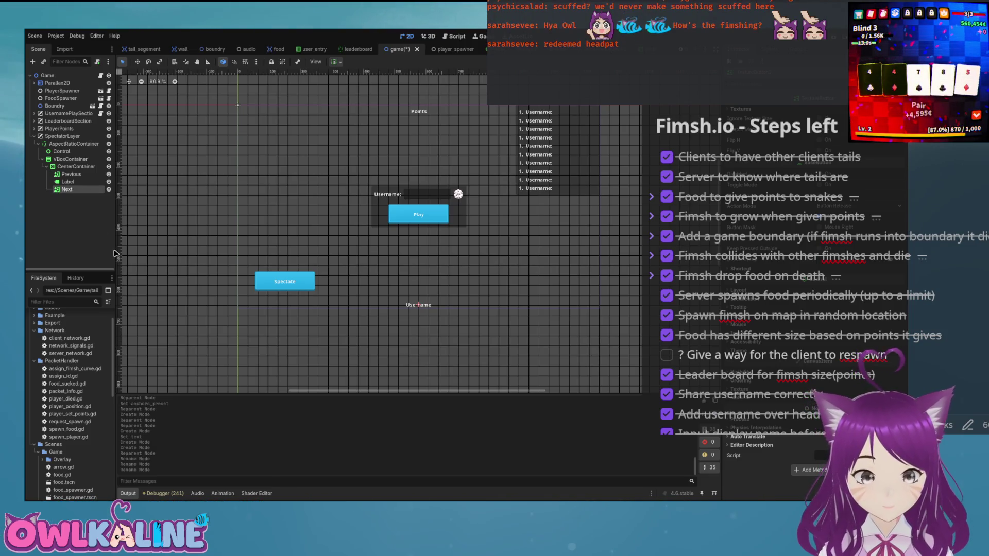
click(78, 183)
click(75, 176)
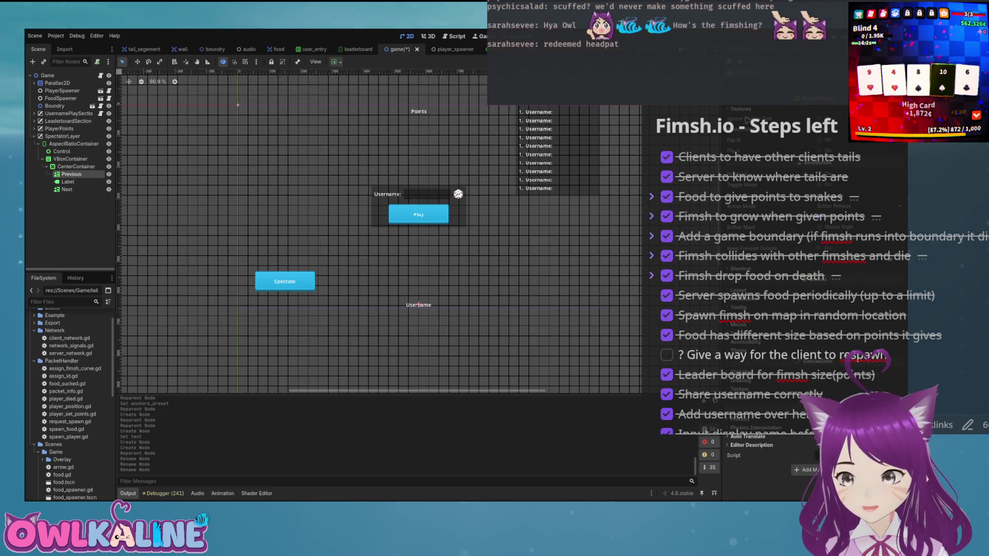
Assign the arrow_basic_e.png image as the Next button's texture.
scroll(34, 348, up, 2)
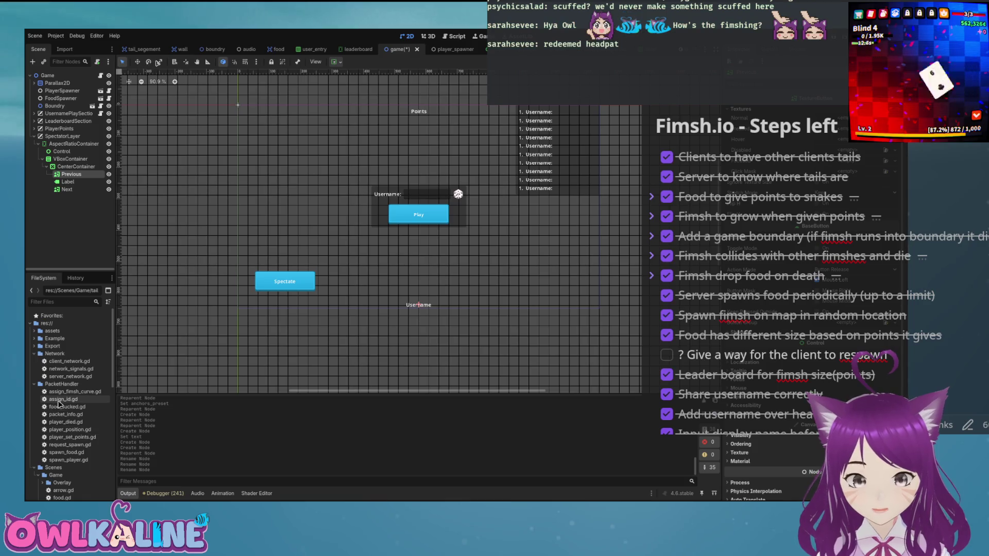
click(34, 331)
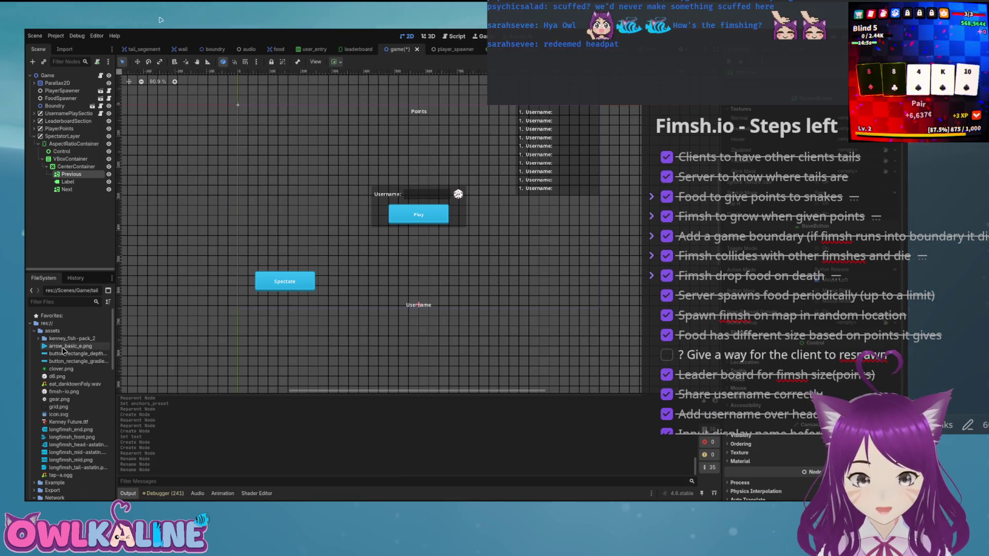
mouse_move(63, 350)
mouse_down()
mouse_move(66, 341)
mouse_move(69, 349)
mouse_move(36, 338)
mouse_up()
click(67, 189)
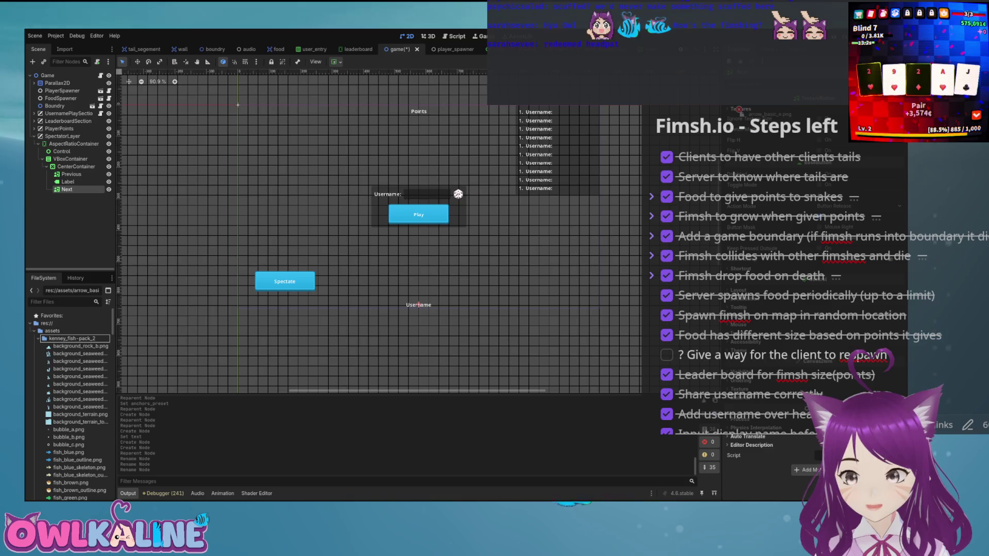
drag(762, 141, 839, 121)
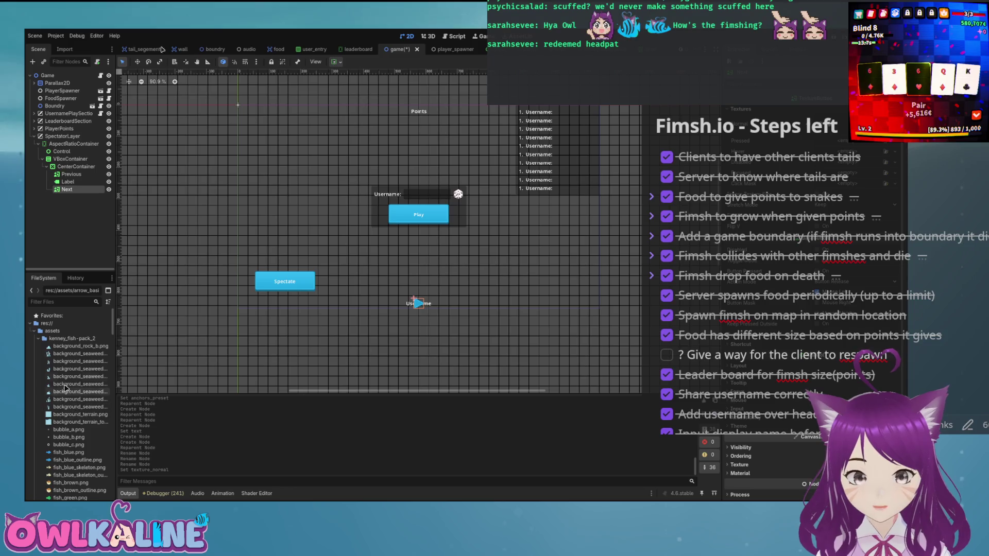
click(38, 338)
Add an HBoxContainer under CenterContainer and move it to the top.
click(78, 167)
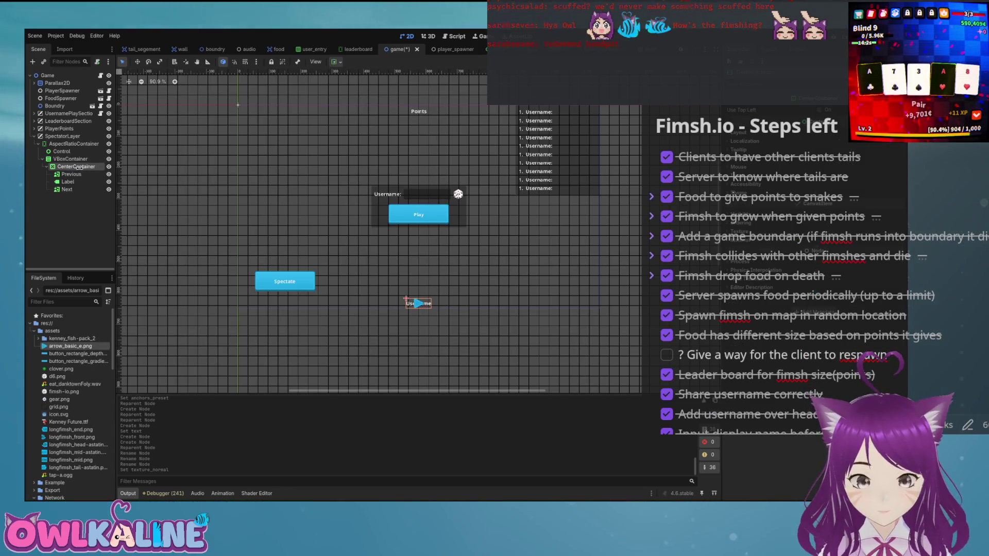
key(ctrl+a)
key(Return)
drag(77, 196, 67, 177)
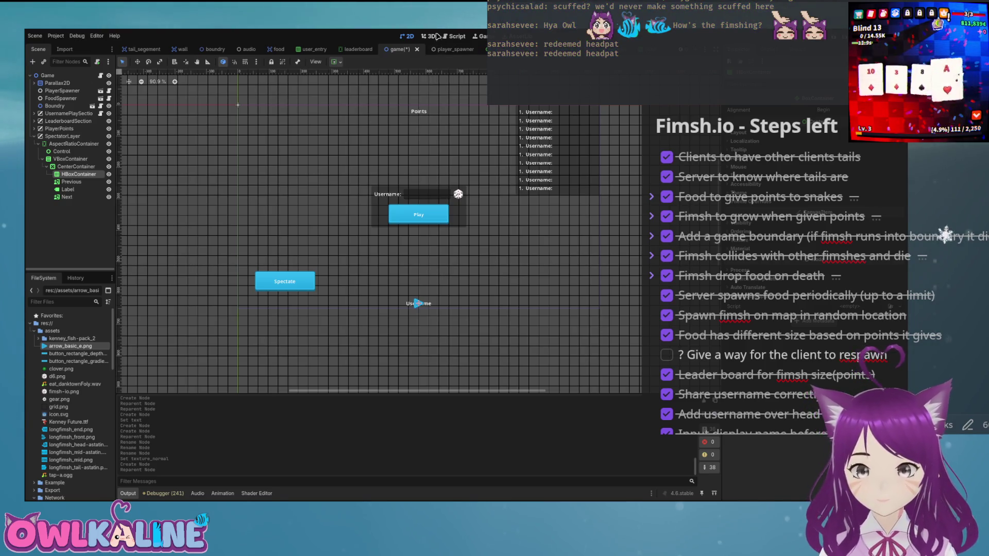
Move Previous into the HBoxContainer beside Label and Next, then collapse its children.
click(71, 182)
click(77, 190)
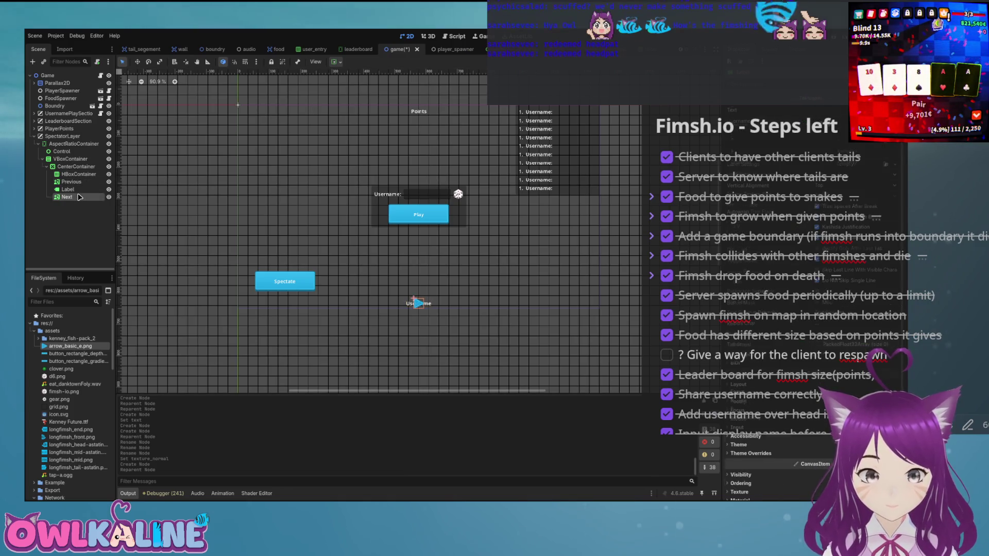
drag(77, 184, 79, 175)
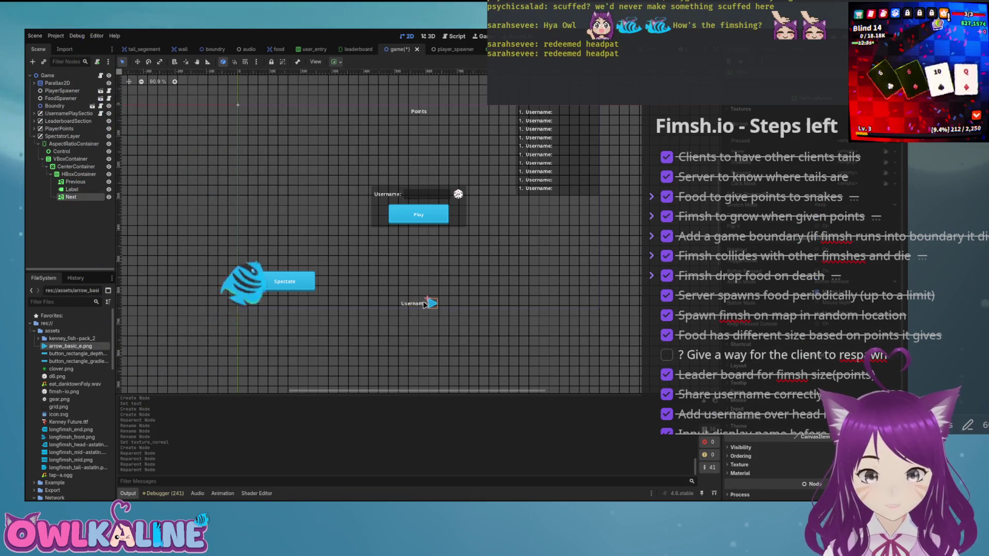
scroll(423, 303, up, 8)
click(50, 174)
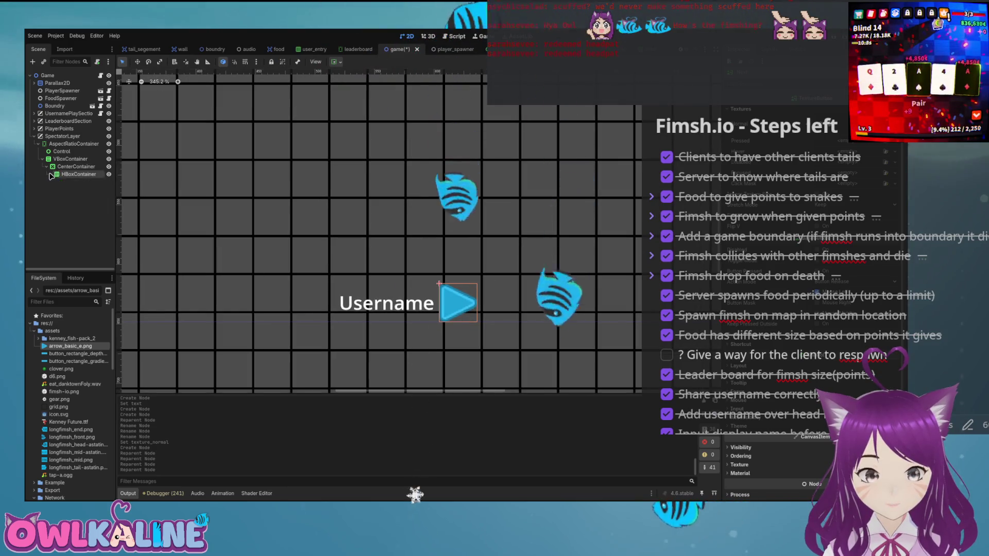
Add a plain Control spacer under CenterContainer with a custom minimum size.
click(70, 176)
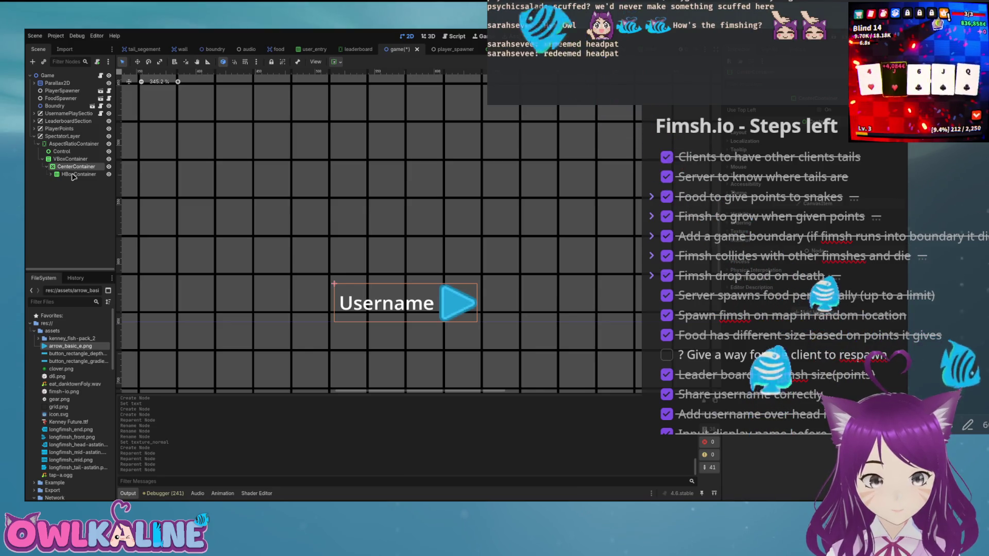
key(ctrl+a)
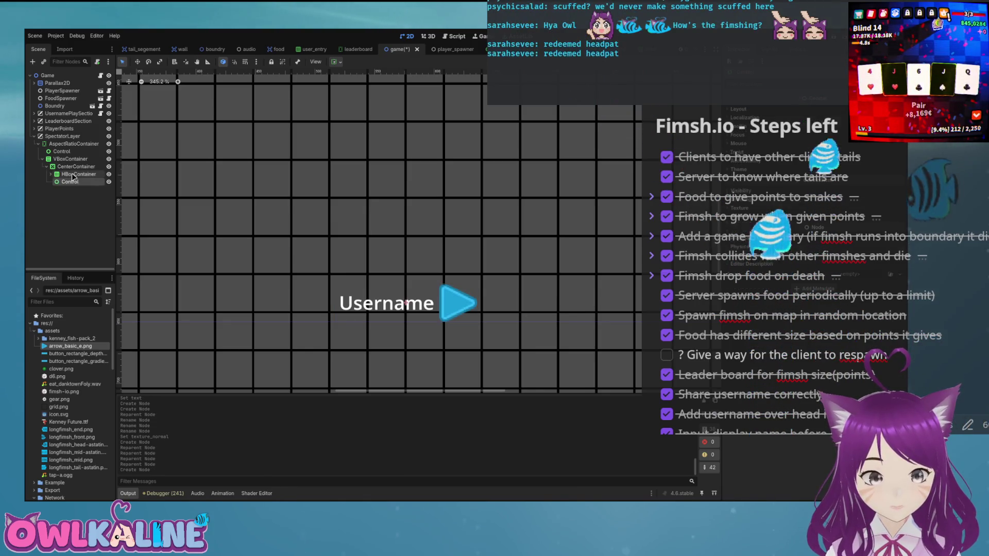
double_click(604, 174)
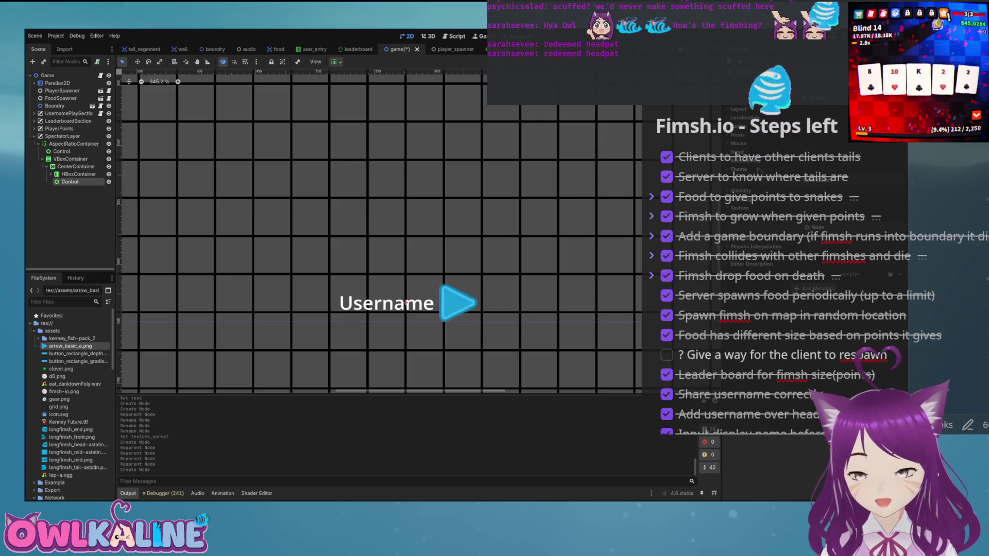
click(747, 110)
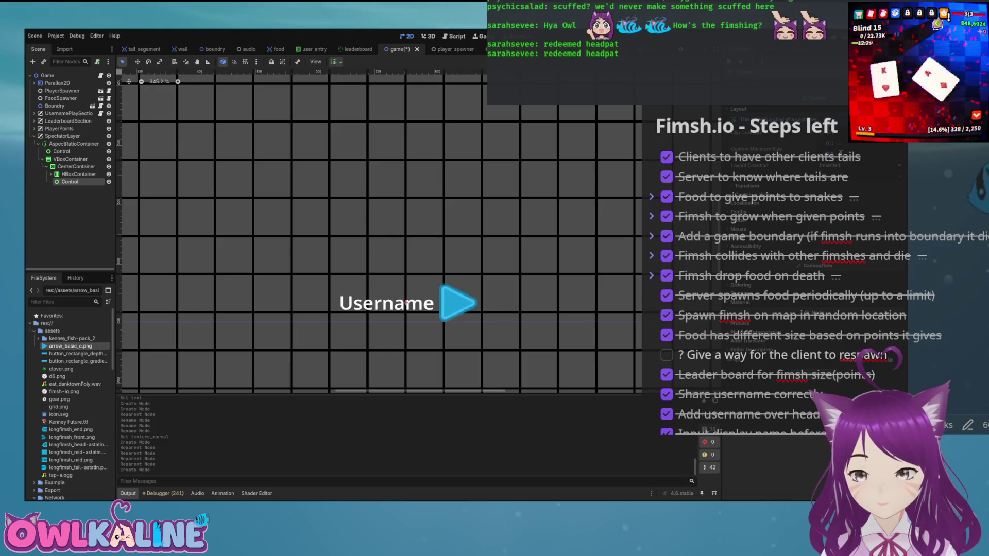
key(Return)
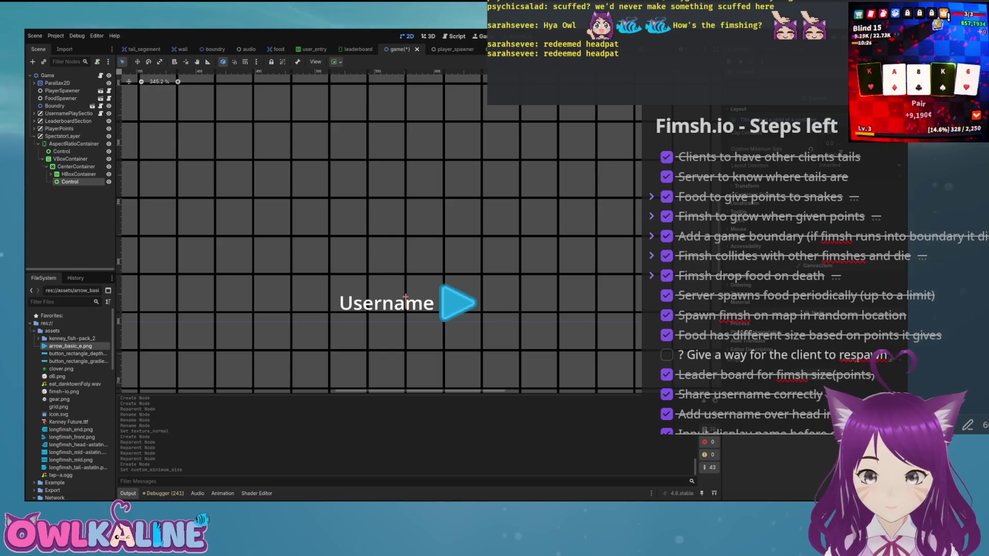
Place the spacer below CenterContainer and make it taller below Username.
click(68, 167)
mouse_move(70, 182)
mouse_down()
mouse_move(61, 165)
mouse_move(63, 181)
mouse_up()
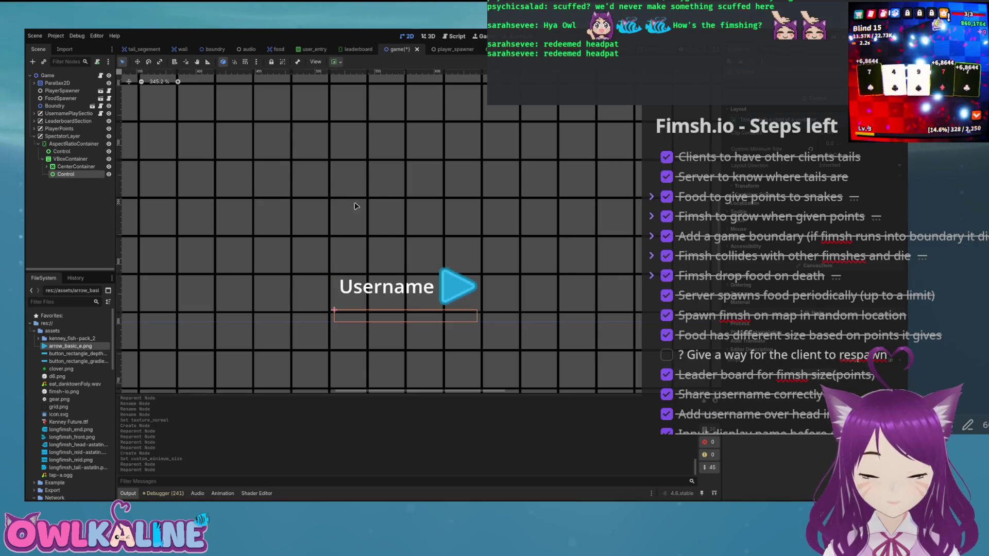
scroll(336, 206, down, 6)
scroll(376, 198, up, 2)
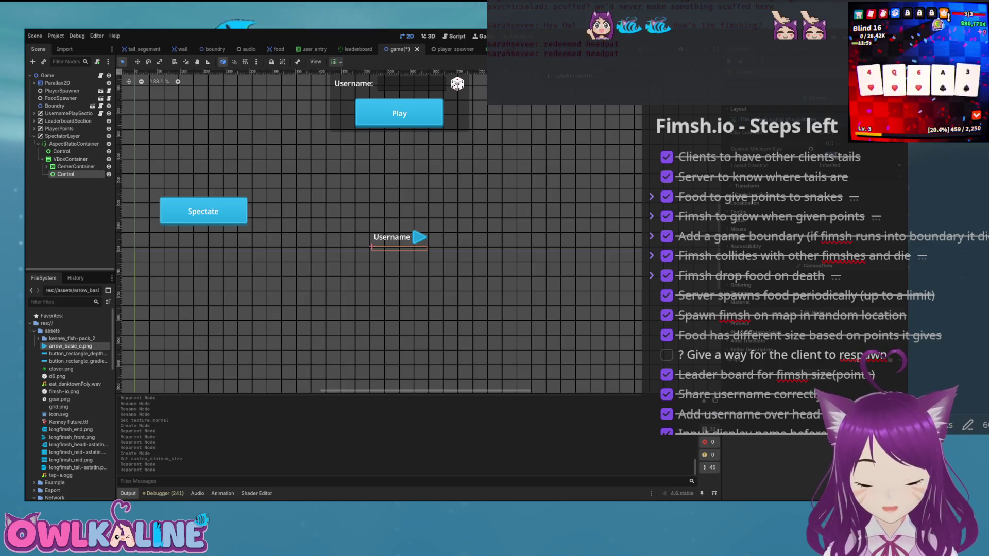
key(Return)
scroll(266, 236, up, 3)
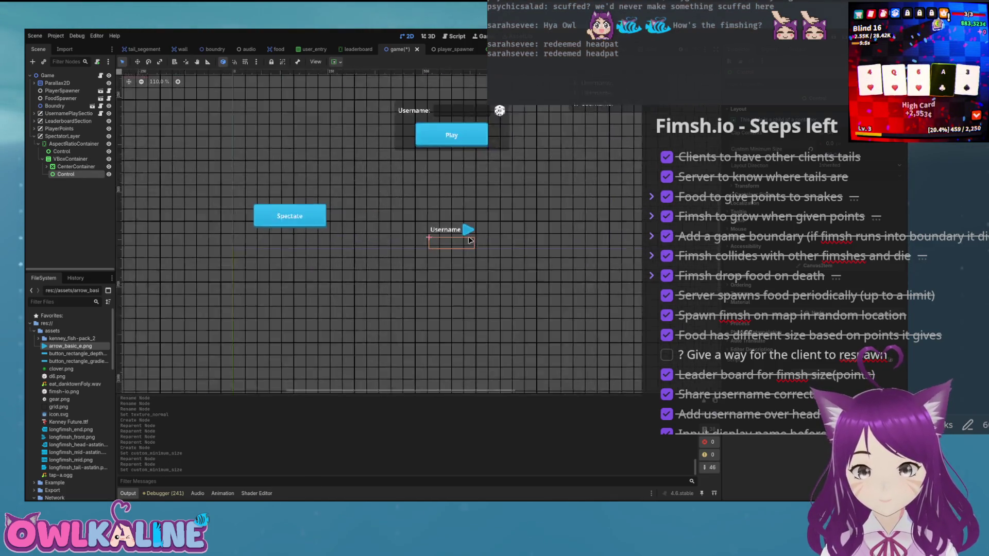
Add two Control spacers inside HBoxContainer, one between Previous and Label, one between Label and Next.
click(45, 166)
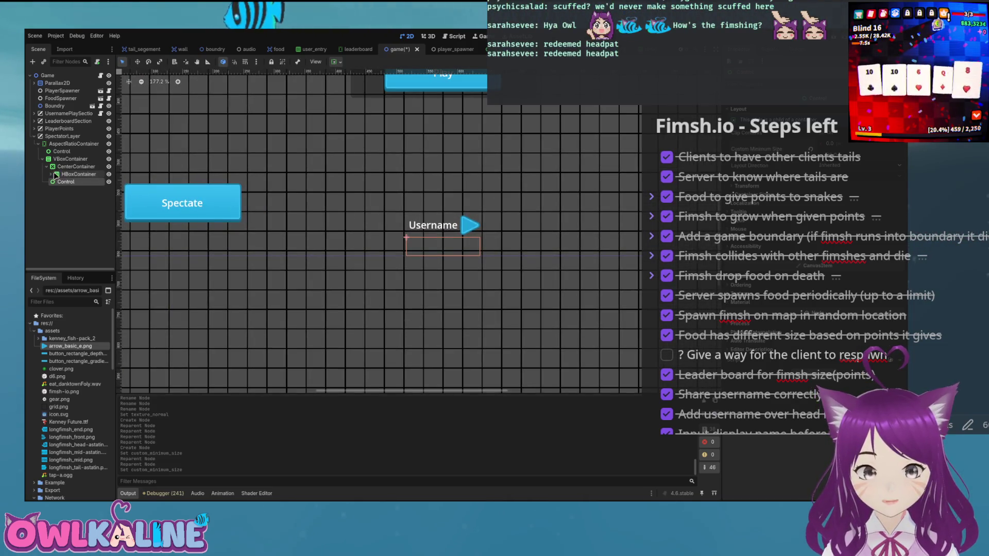
click(77, 177)
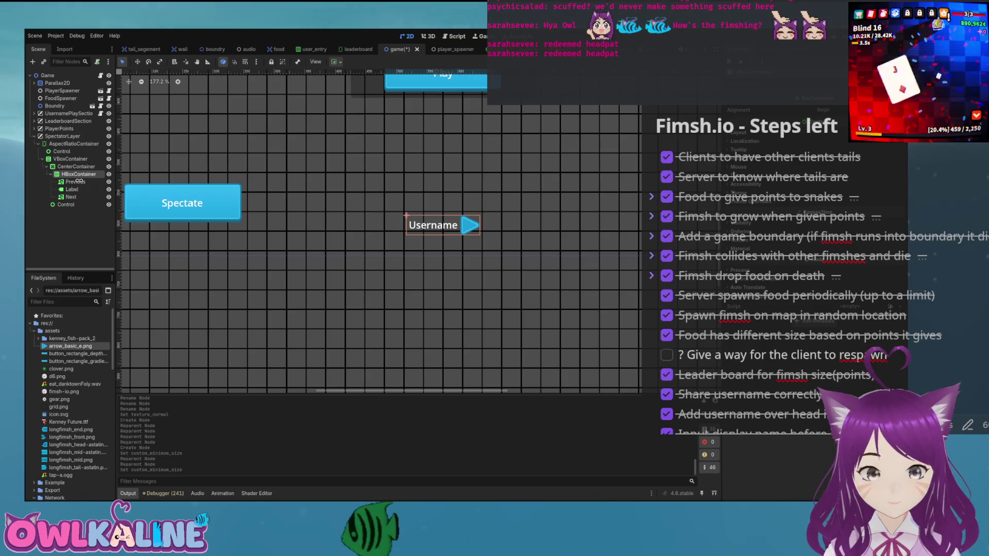
key(ctrl+a)
key(Return)
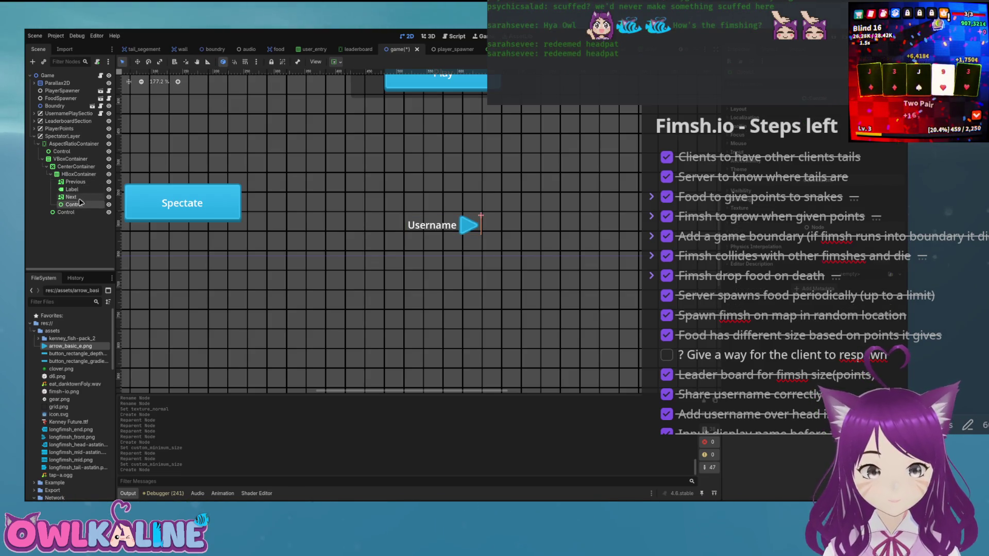
drag(77, 197, 77, 194)
click(78, 175)
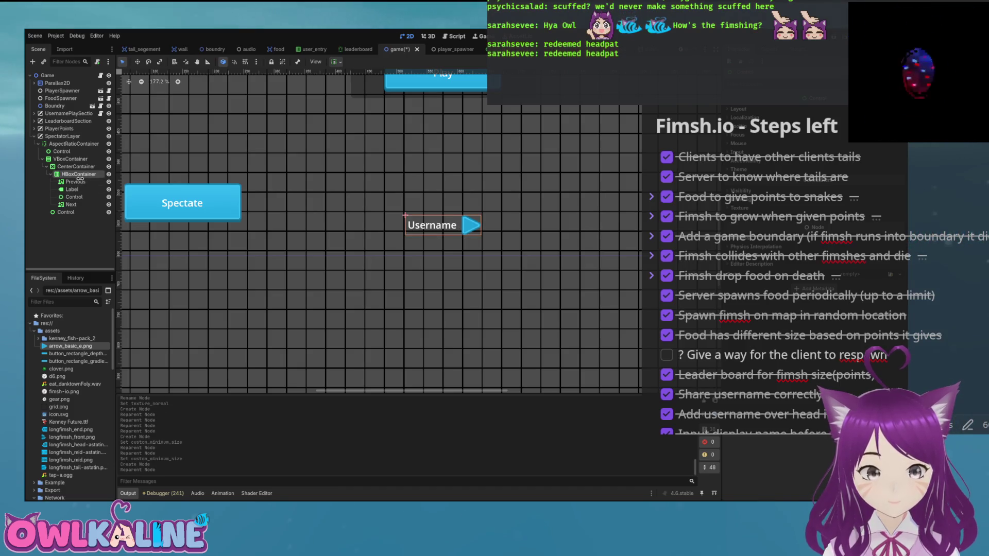
key(ctrl+a)
key(Return)
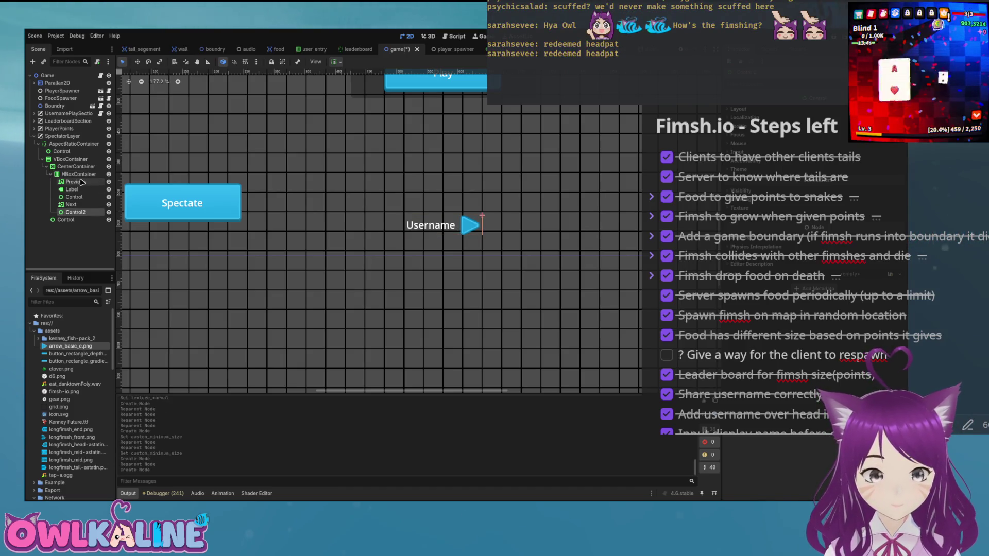
drag(76, 212, 79, 189)
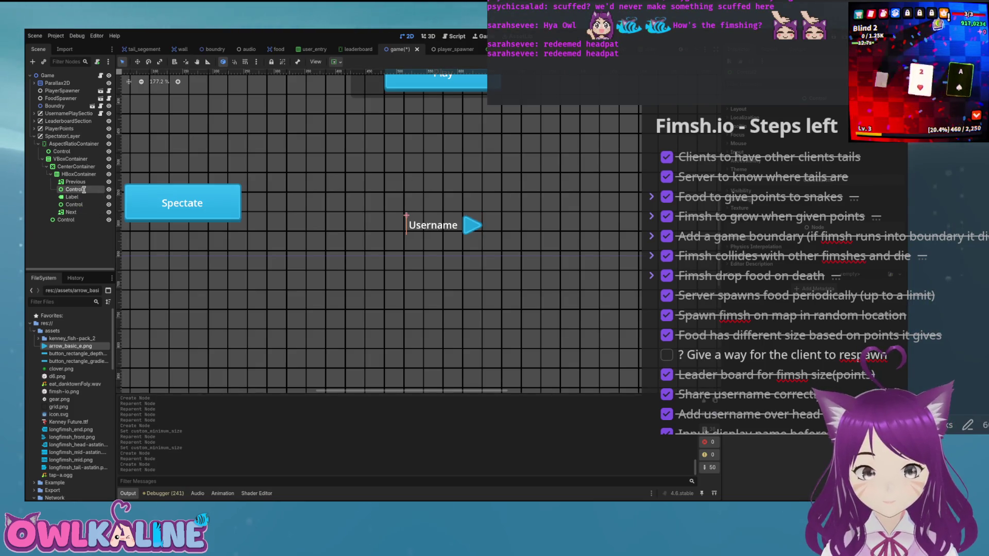
Set both spacers' custom minimum width to 10 and save the scene.
click(741, 109)
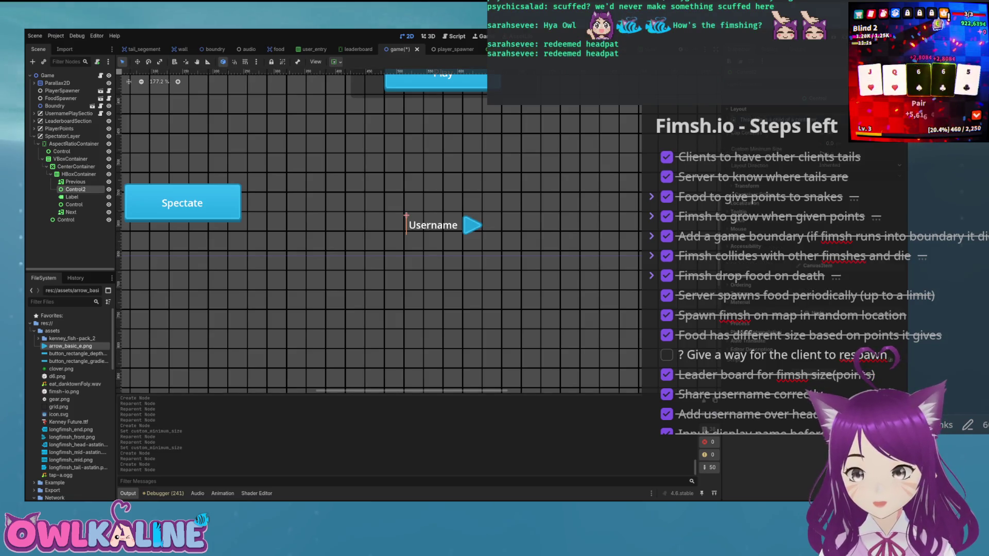
text(10)
key(Return)
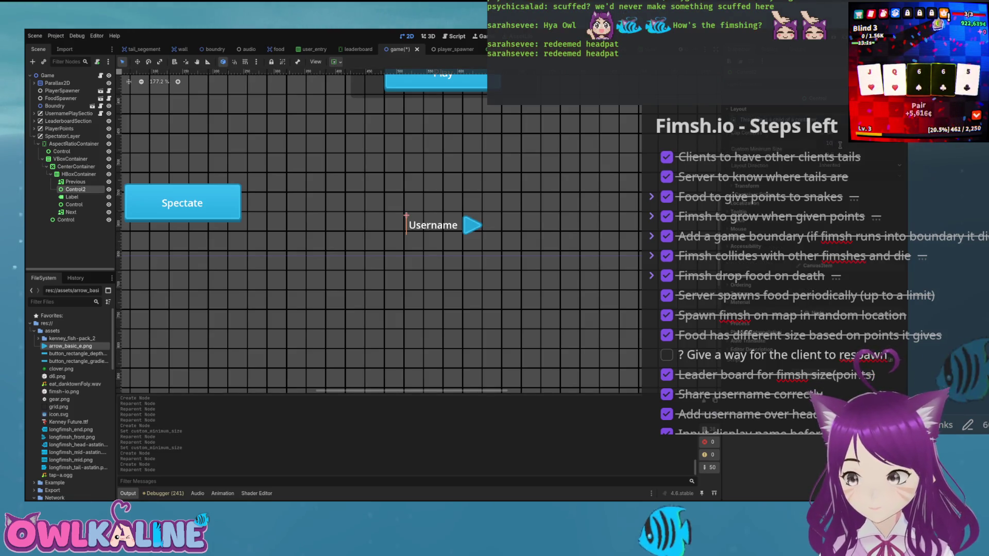
click(74, 205)
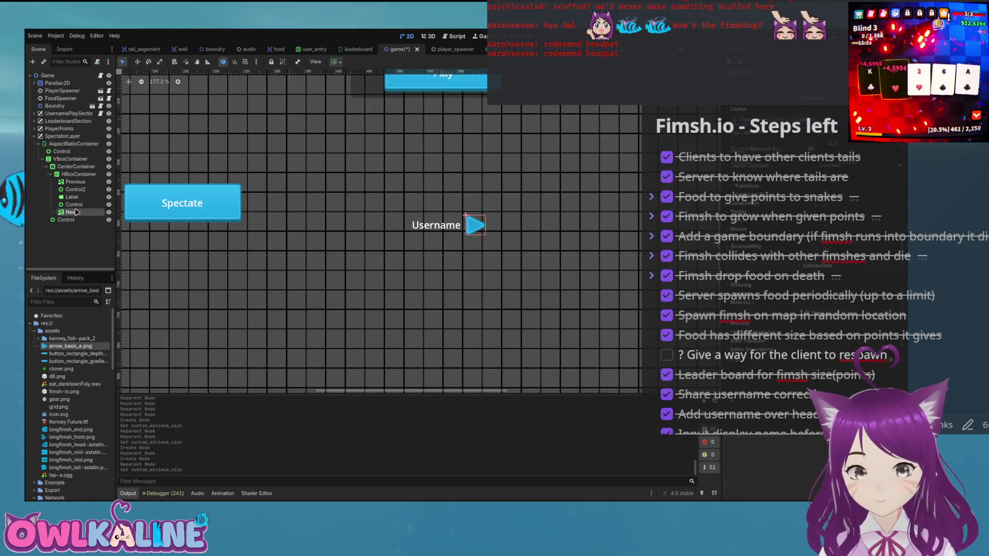
click(744, 109)
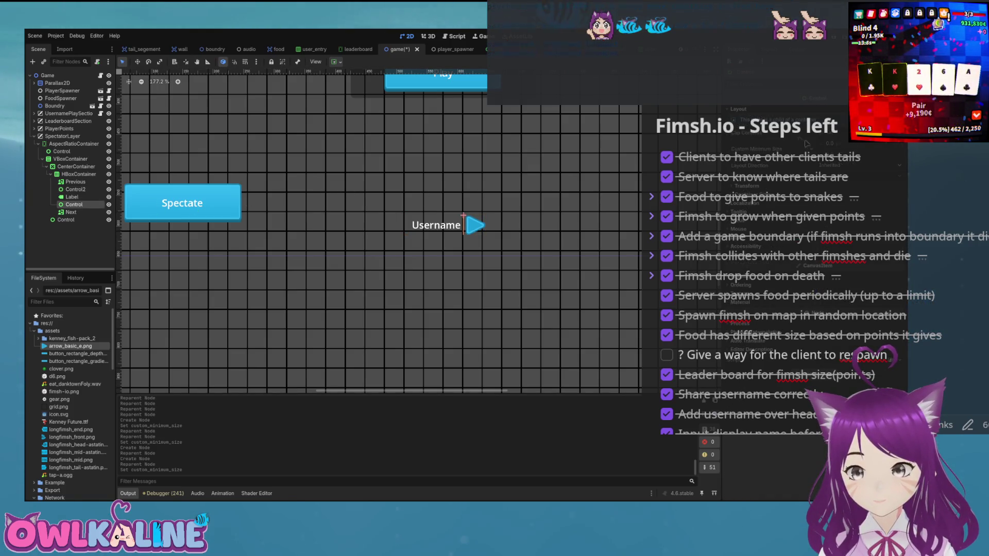
text(0)
key(Return)
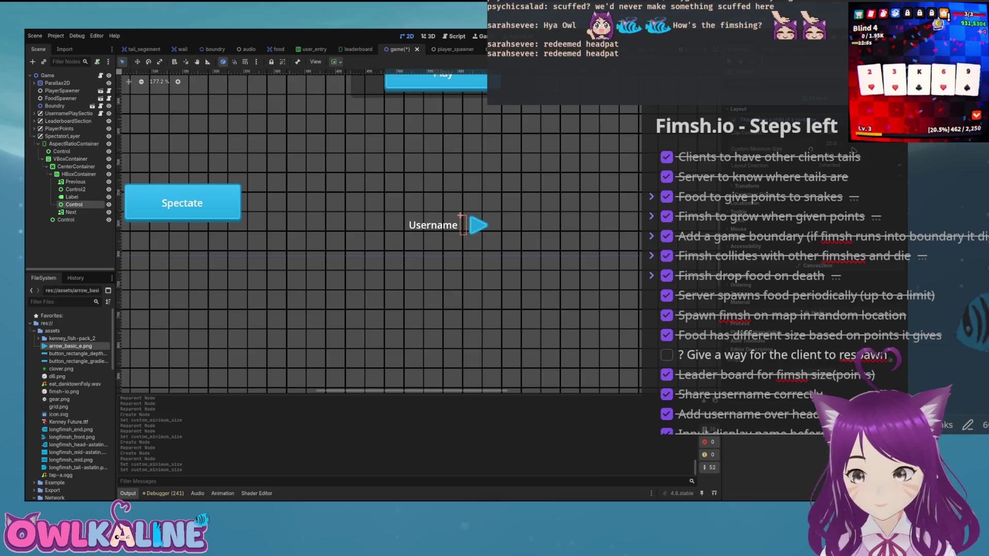
key(ctrl+s)
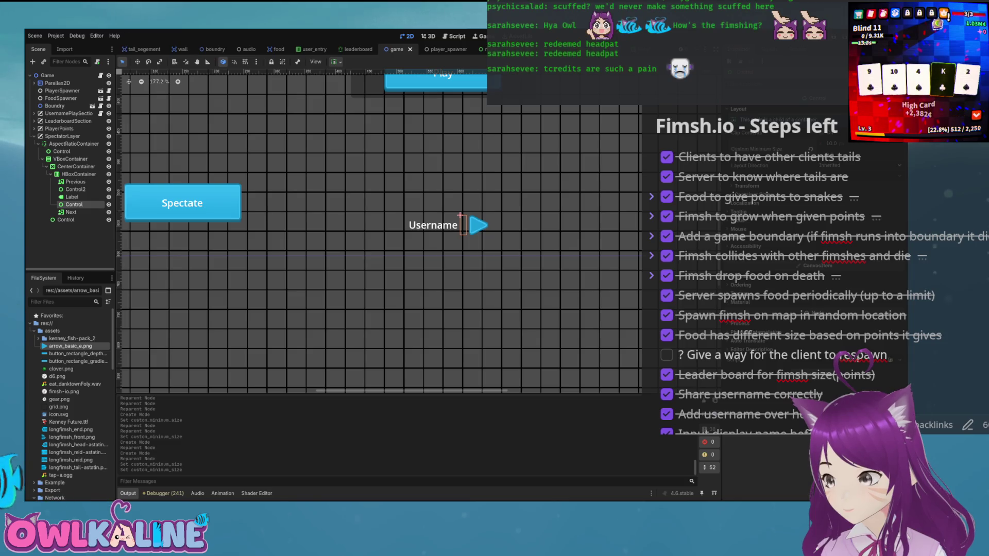
scroll(502, 286, up, 7)
scroll(406, 232, down, 2)
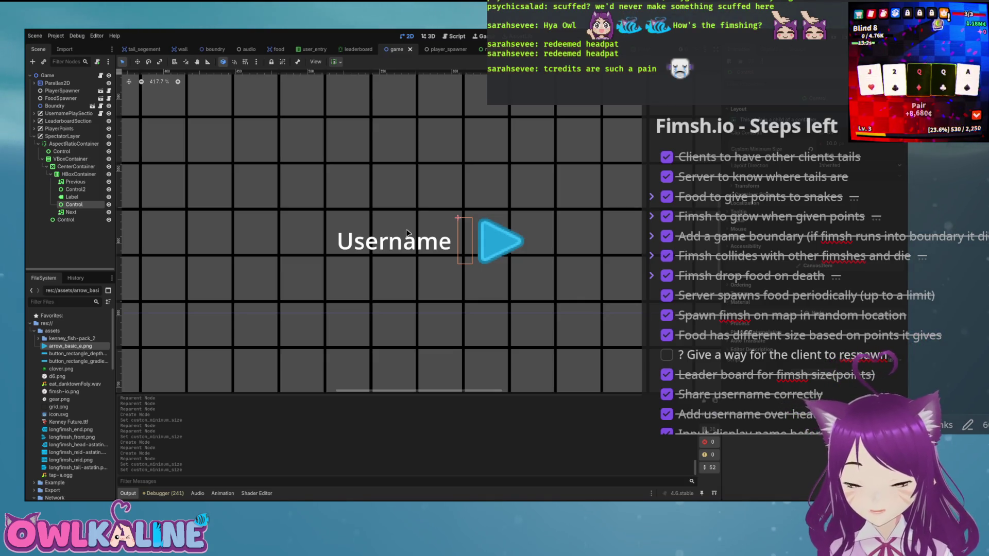
Rename the username Label node to SpectateUsername.
scroll(407, 233, down, 7)
scroll(391, 324, up, 8)
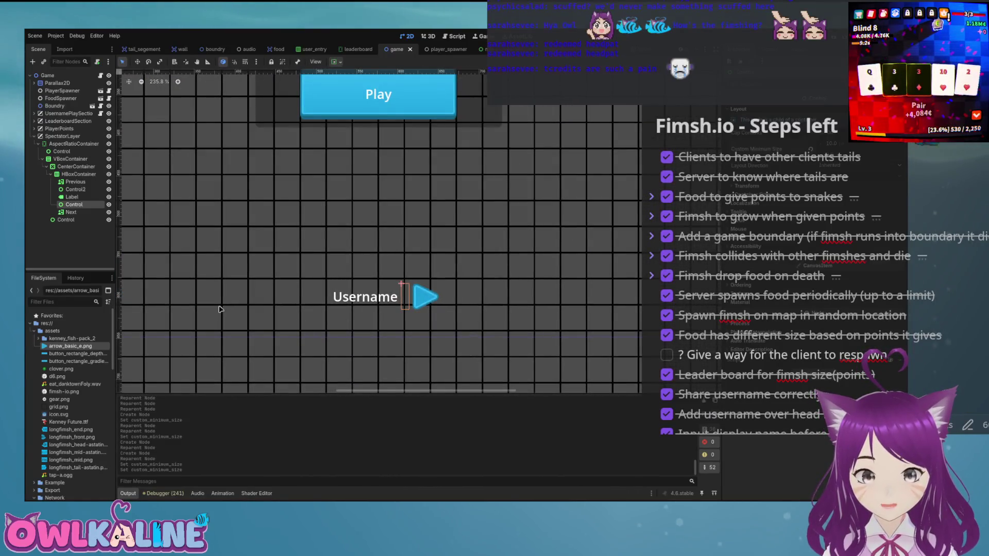
scroll(223, 292, up, 1)
scroll(260, 291, down, 2)
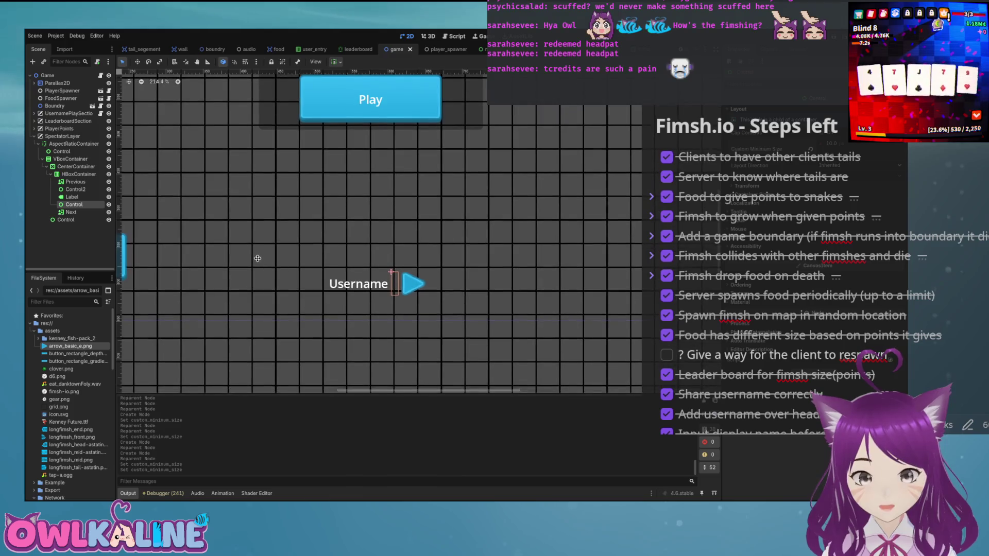
click(86, 200)
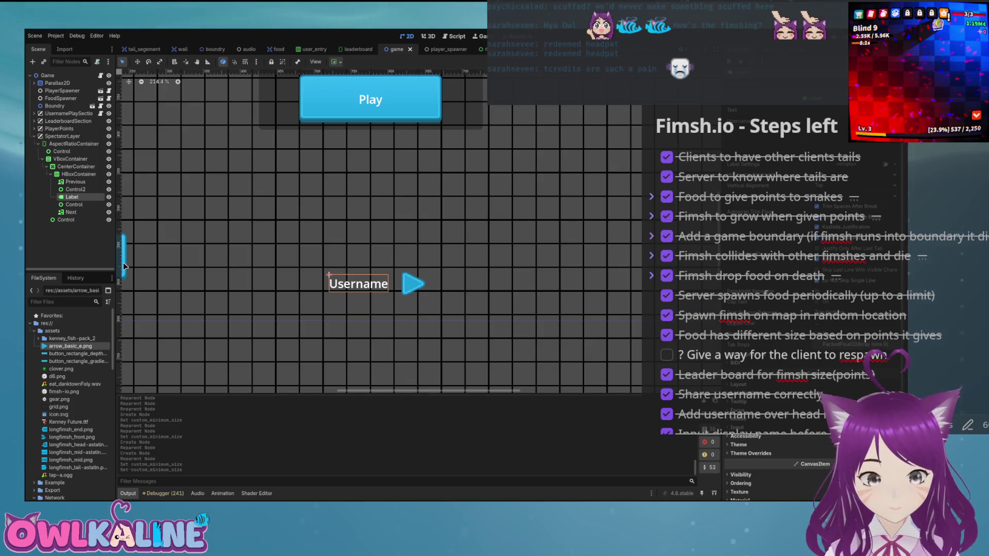
double_click(73, 196)
text(SpectateUsername)
key(Return)
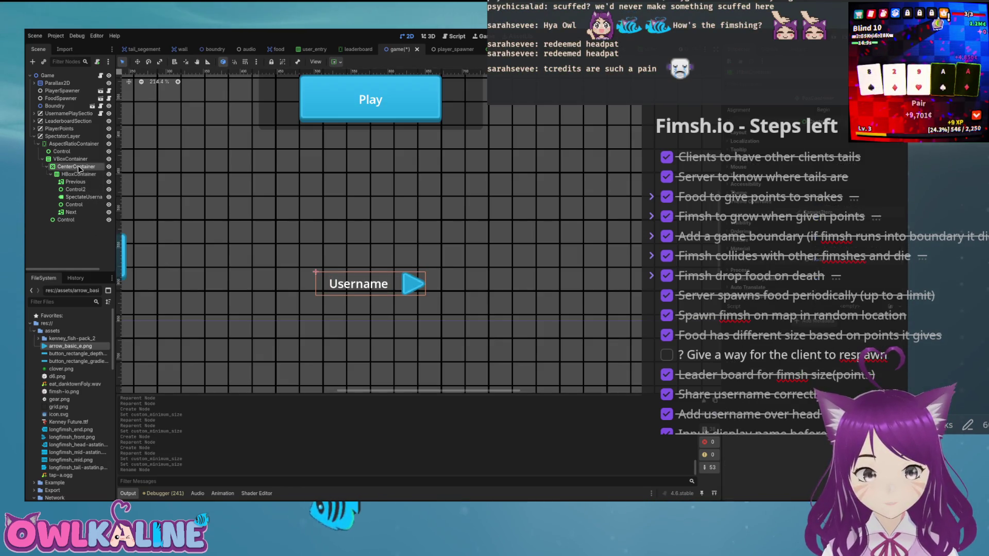
Toggle the Control's visibility off and on, collapse AspectRatioContainer, and pan to the Spectate button.
click(61, 151)
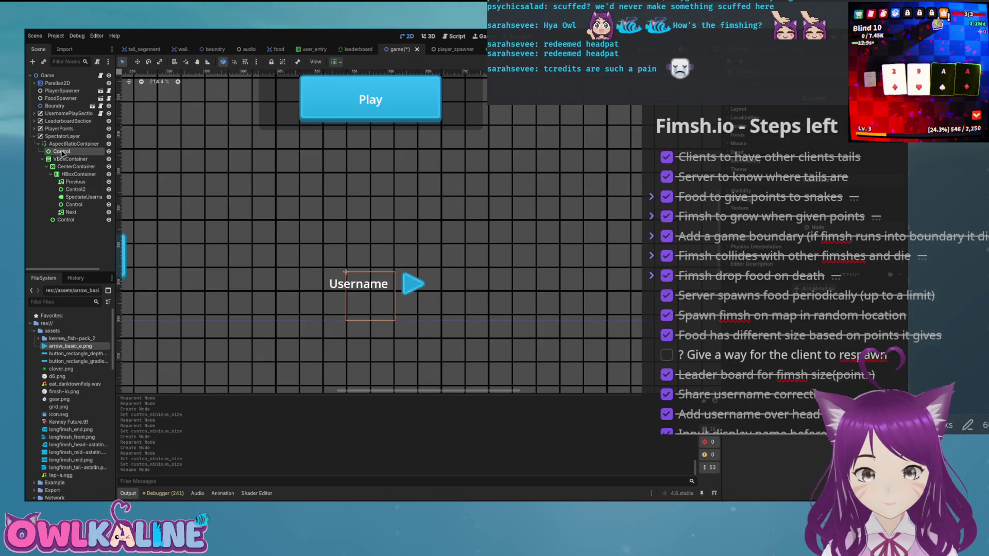
click(109, 152)
click(109, 151)
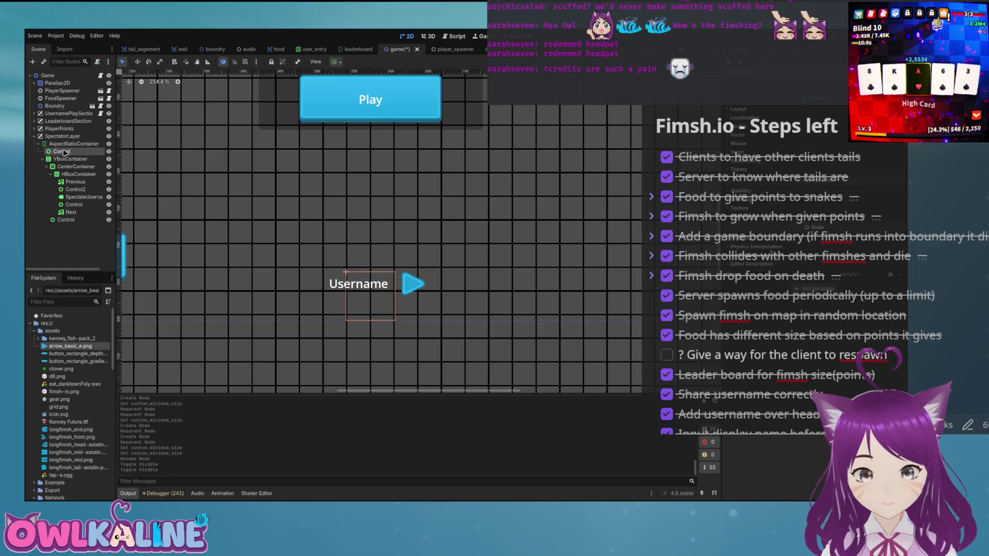
click(39, 143)
click(57, 136)
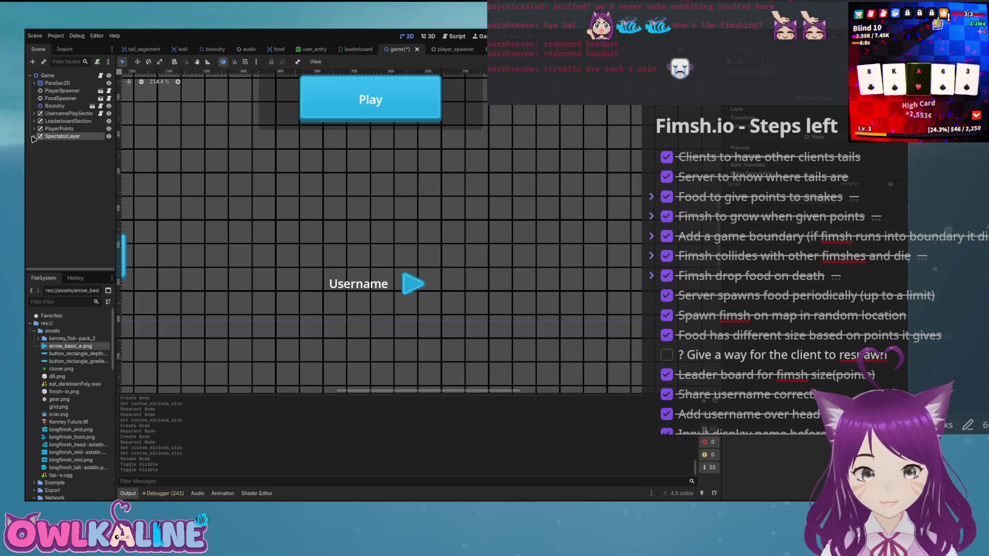
drag(361, 273, 491, 278)
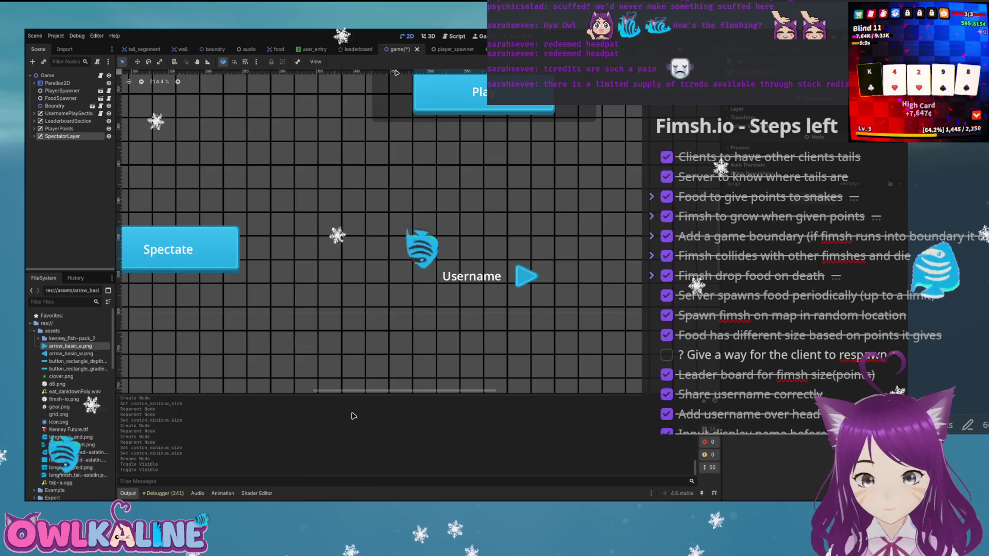
Expand SpectatorLayer and select the Previous arrow button node.
drag(378, 434, 121, 402)
scroll(73, 371, down, 5)
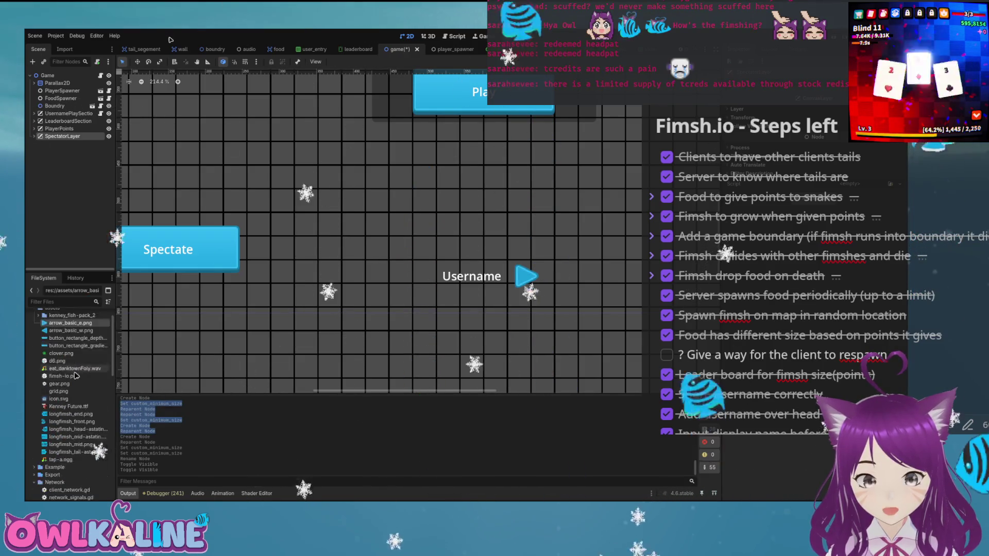
scroll(76, 394, up, 3)
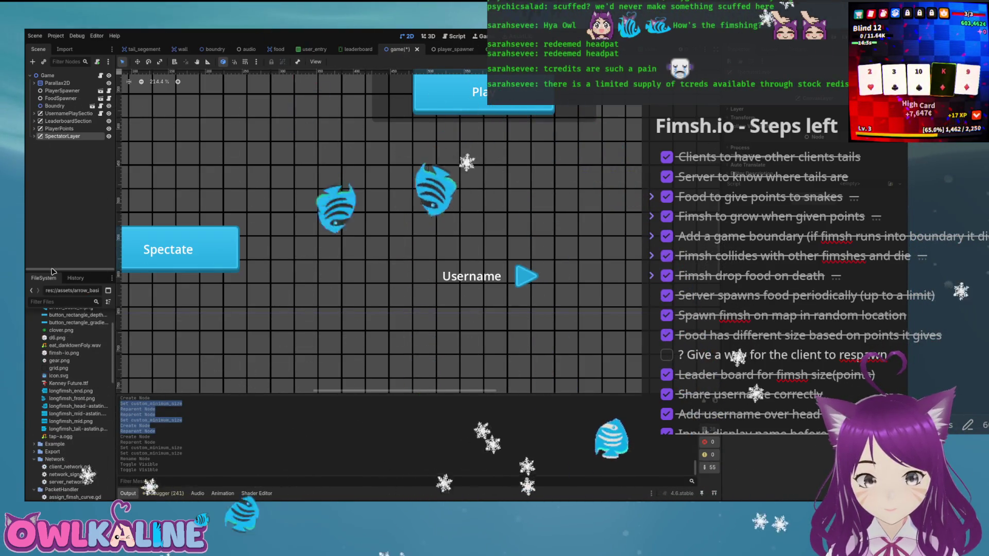
click(34, 137)
click(76, 182)
scroll(66, 360, up, 2)
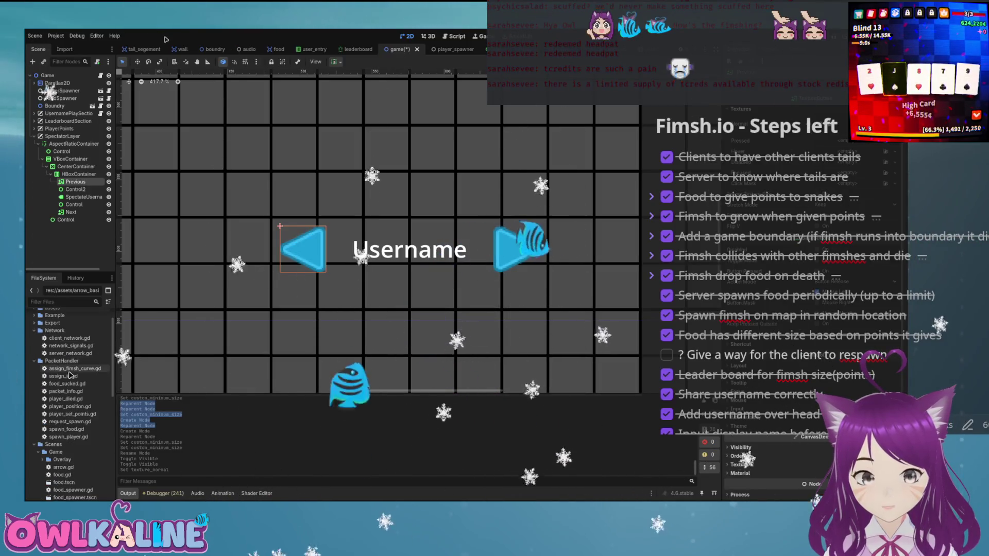
scroll(56, 371, down, 1)
scroll(77, 403, down, 7)
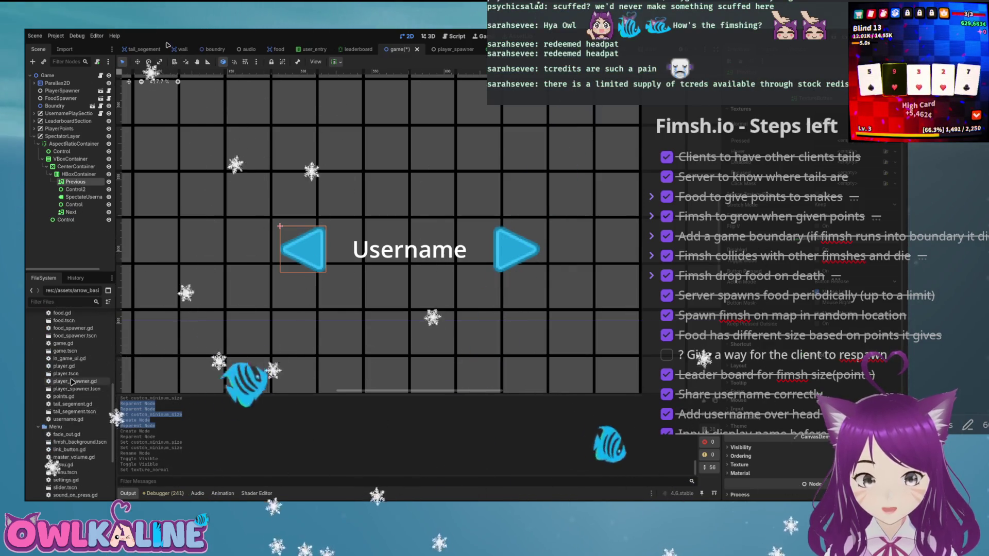
scroll(72, 376, up, 2)
Attach sound_on_press.gd from the Overlay folder to the Previous and Next buttons.
click(44, 344)
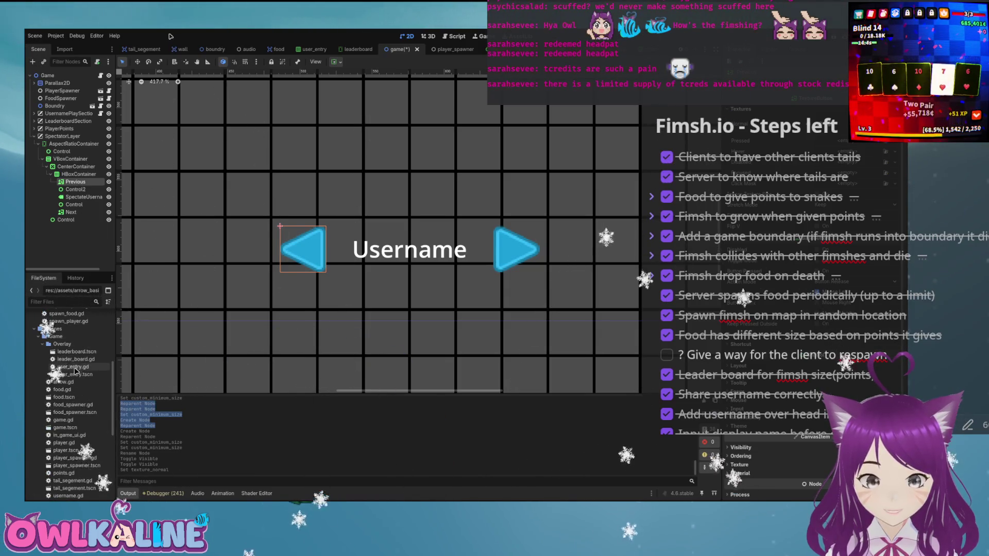
scroll(67, 391, down, 5)
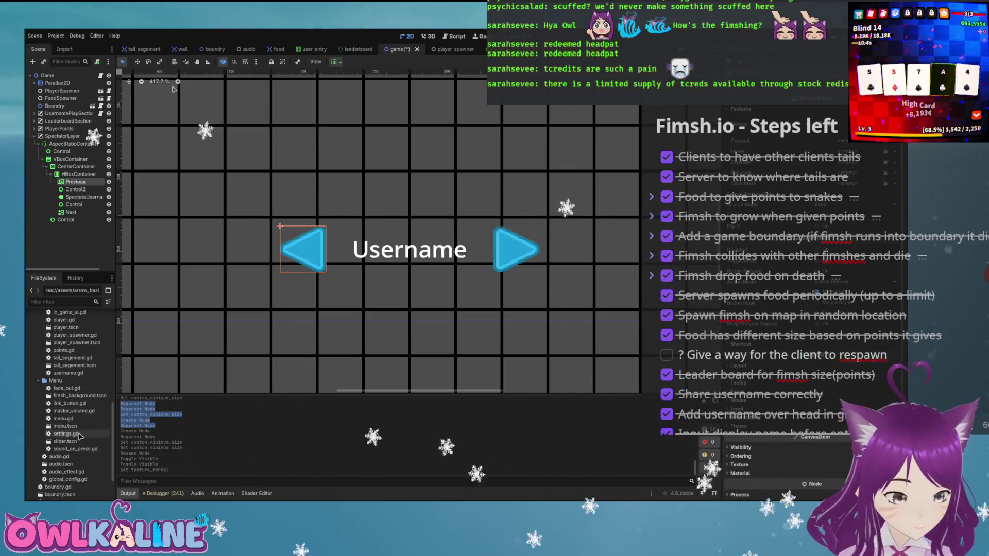
drag(80, 448, 78, 182)
drag(85, 458, 86, 213)
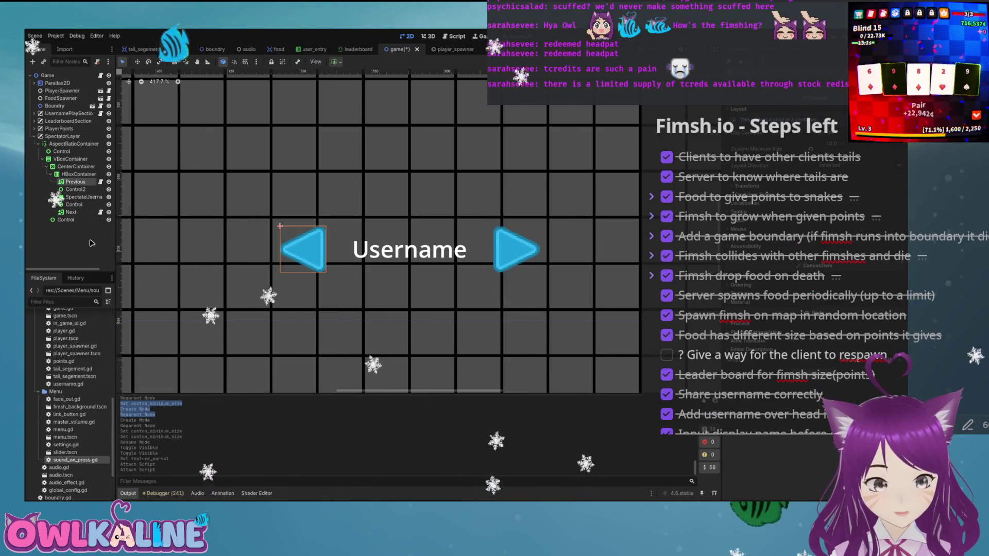
Collapse the SpectatorLayer tree and open game.gd at the game_menu export line.
click(77, 182)
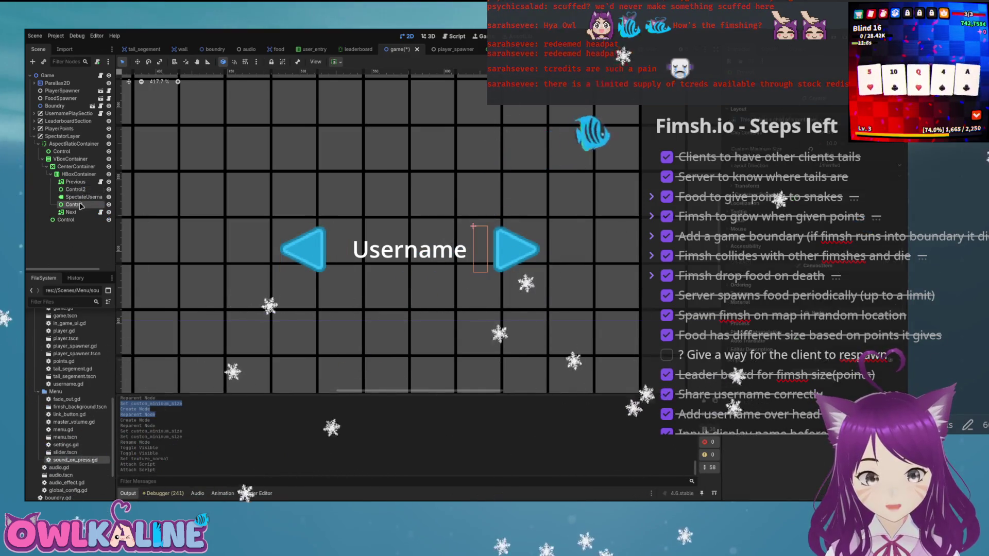
click(82, 196)
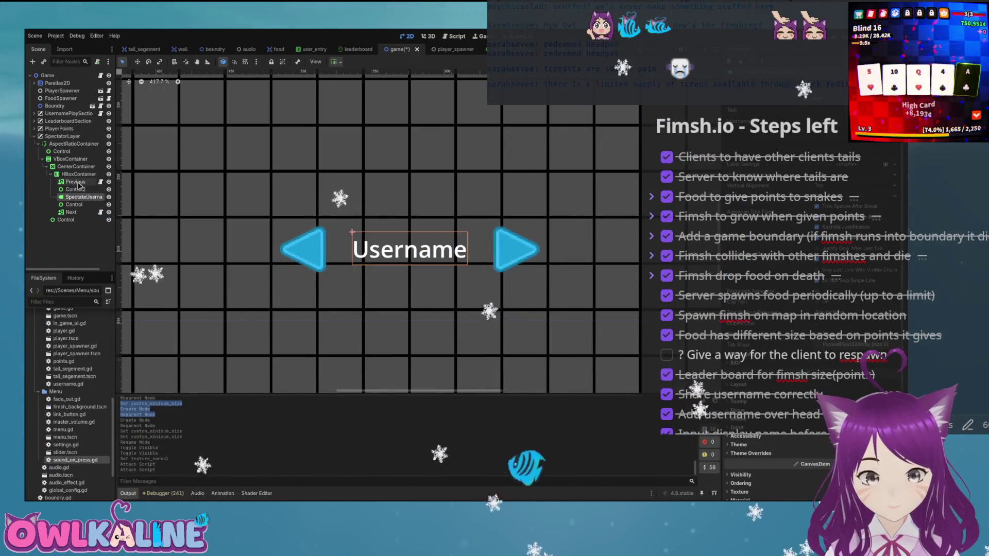
click(70, 159)
click(38, 144)
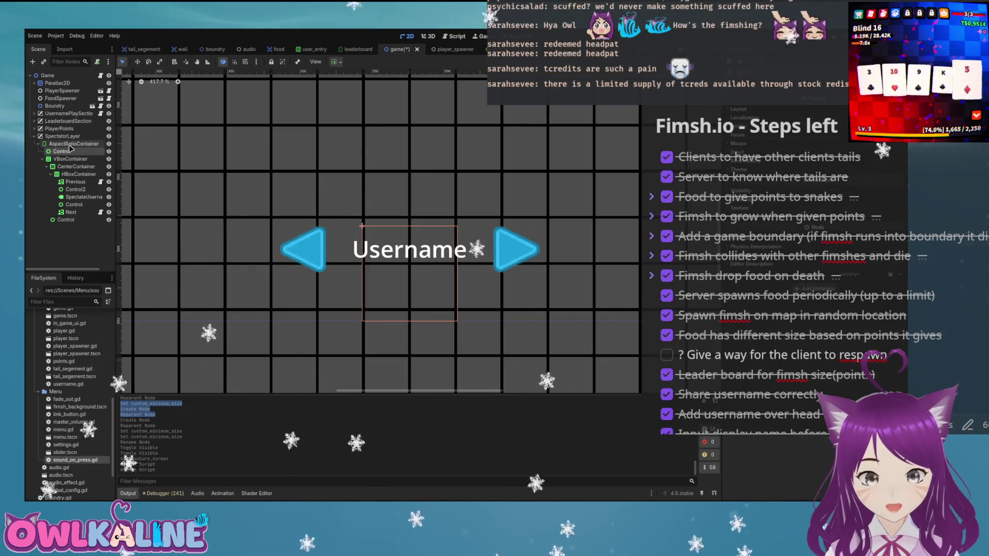
click(57, 143)
click(34, 136)
click(59, 136)
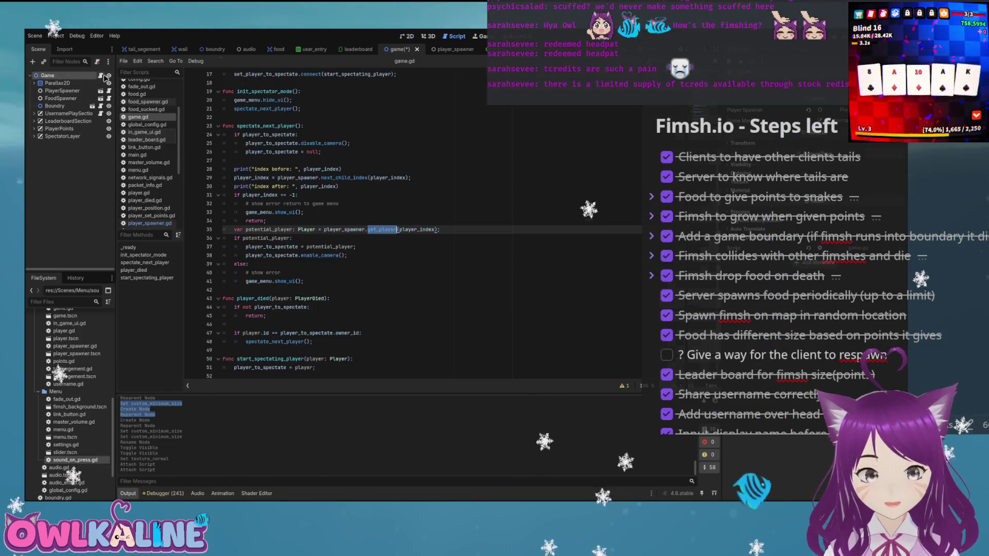
click(101, 75)
click(330, 125)
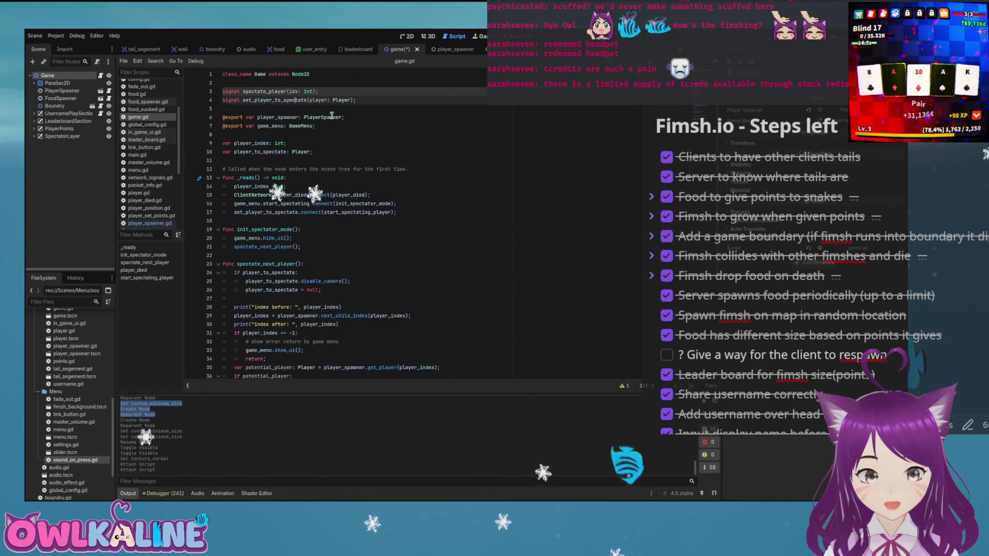
click(34, 137)
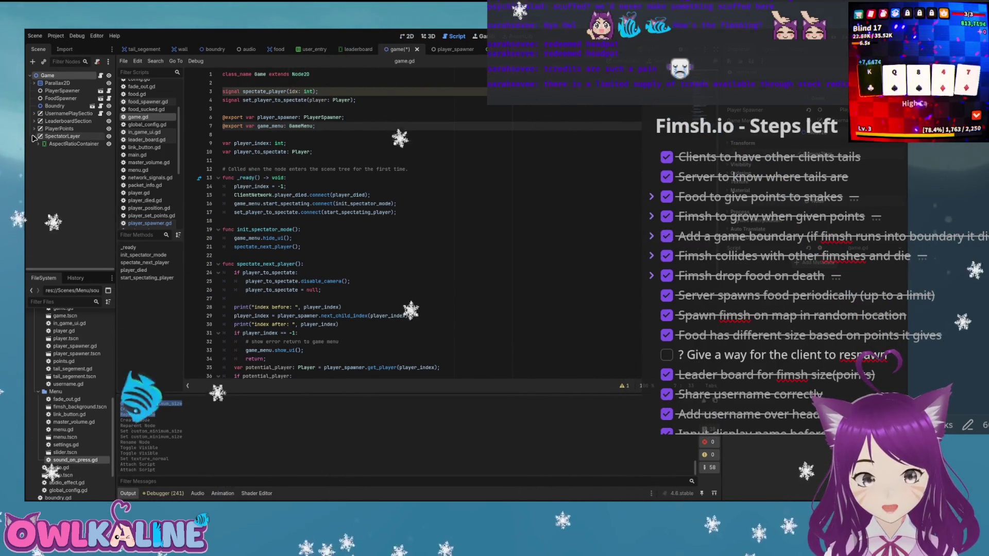
click(345, 133)
key(Return)
text(@export var spectator_men)
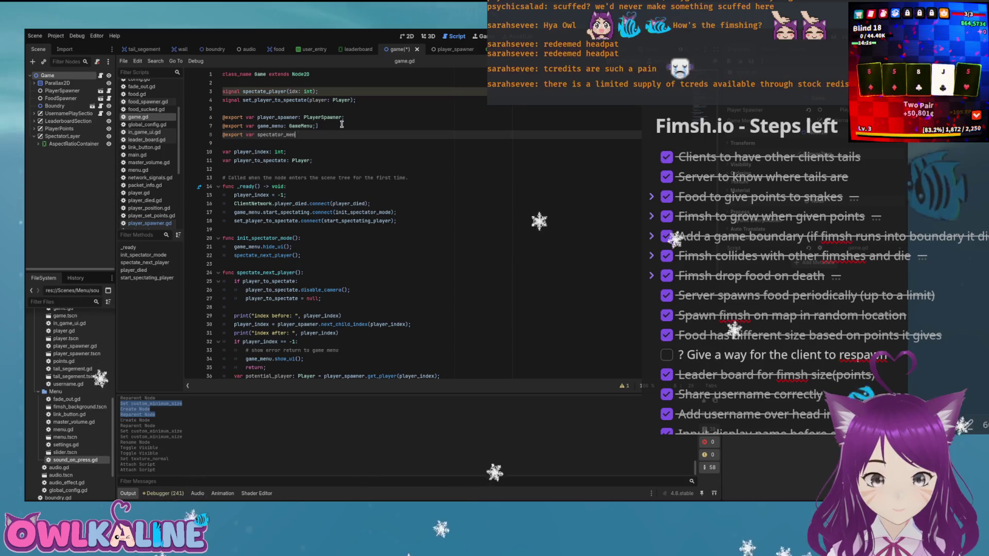
text(u:)
click(341, 124)
key(Down)
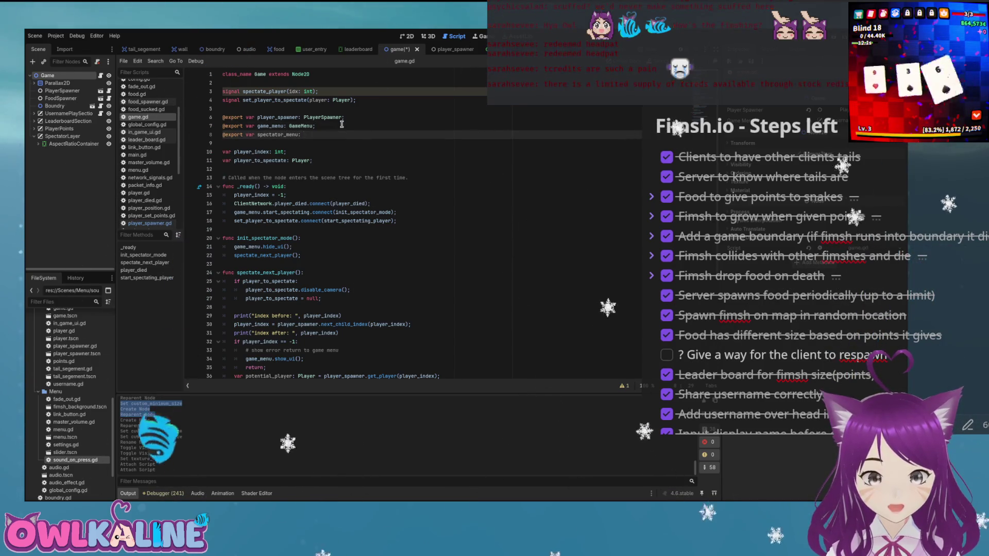
text(vas)
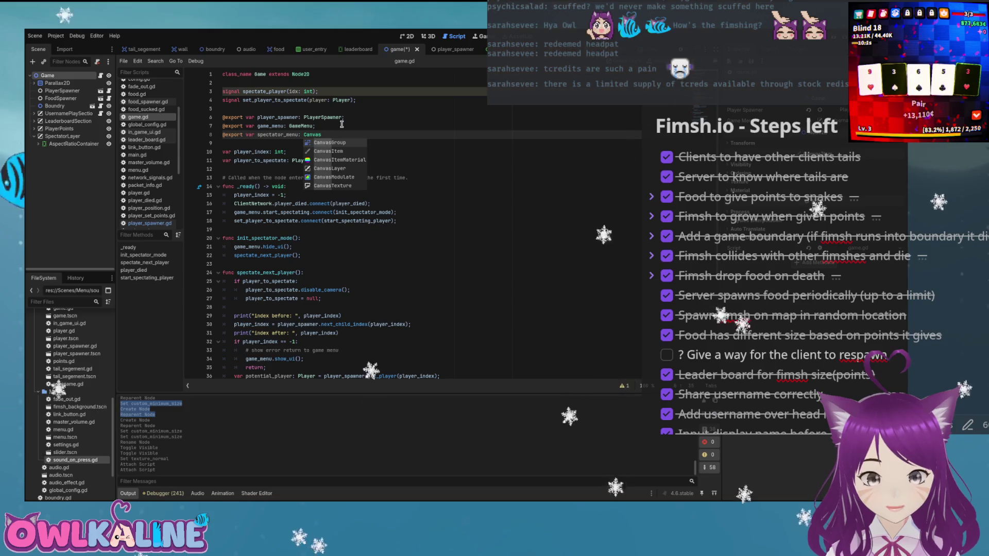
text(Layer;)
key(ctrl+s)
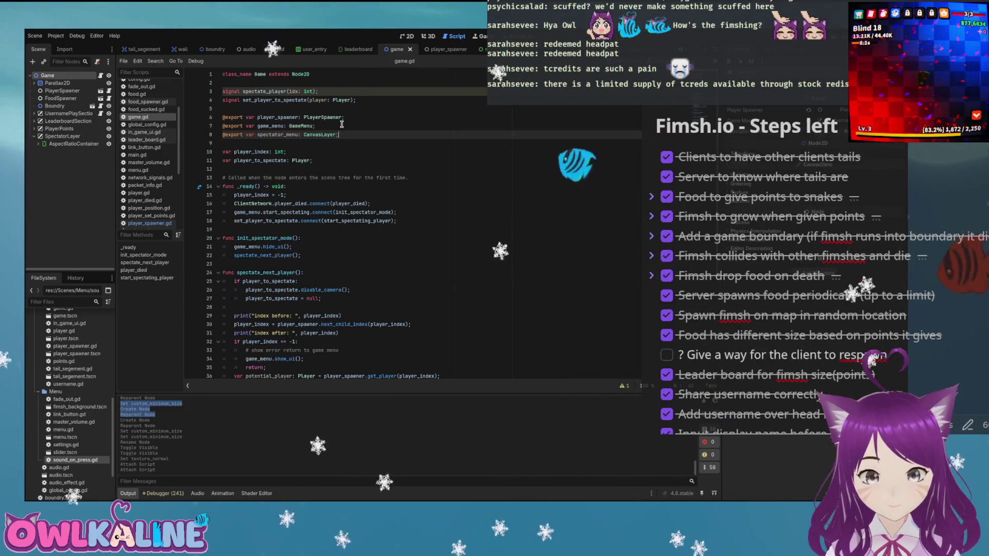
drag(62, 136, 843, 132)
key(ctrl+s)
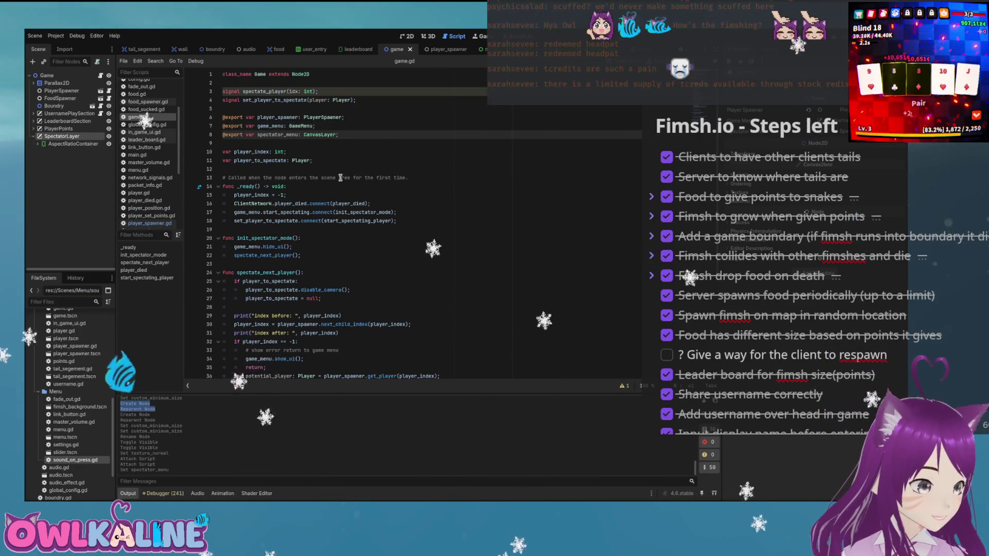
Add spectator_menu.show() after the game menu's hide_ui call and save.
scroll(329, 201, down, 1)
click(313, 220)
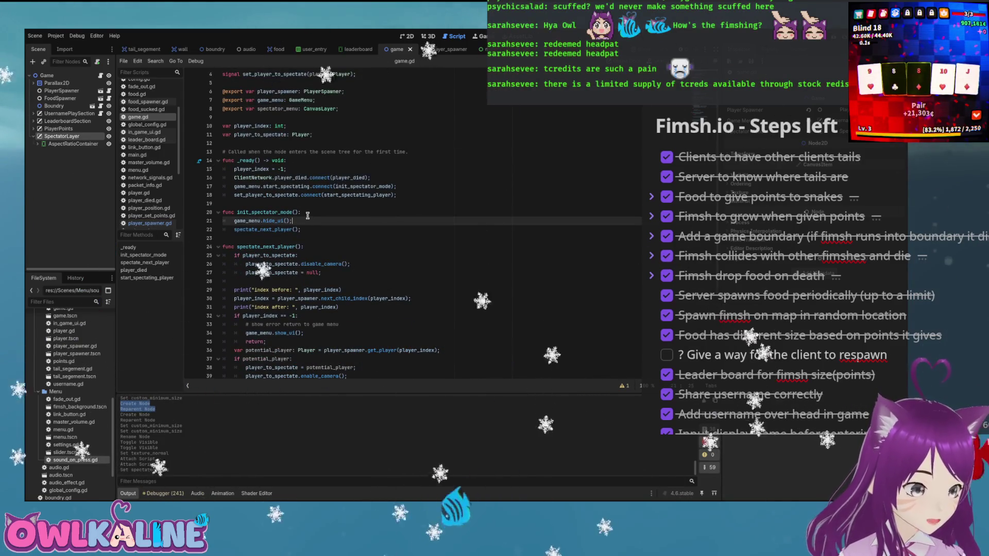
key(Return)
text(s)
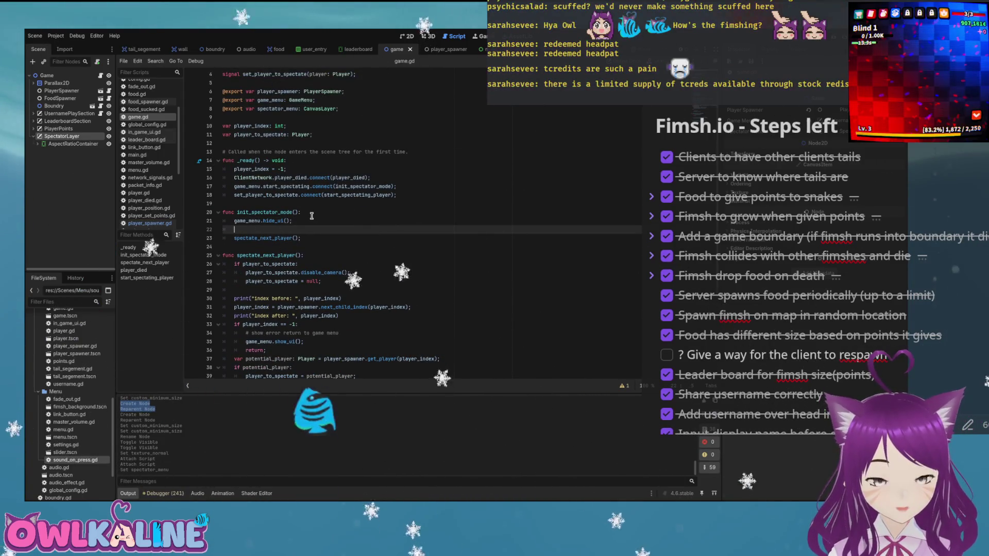
text(pectator_menu)
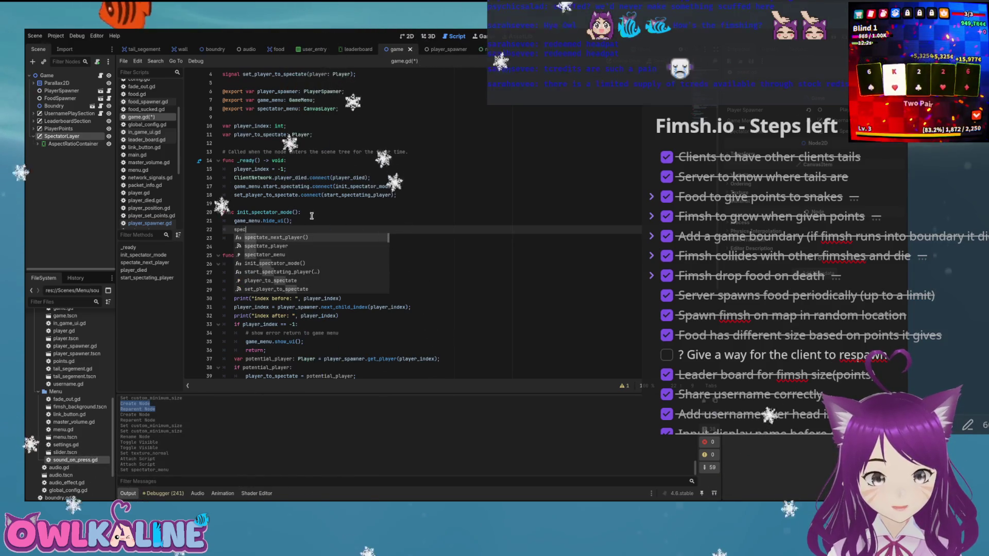
text(.sh)
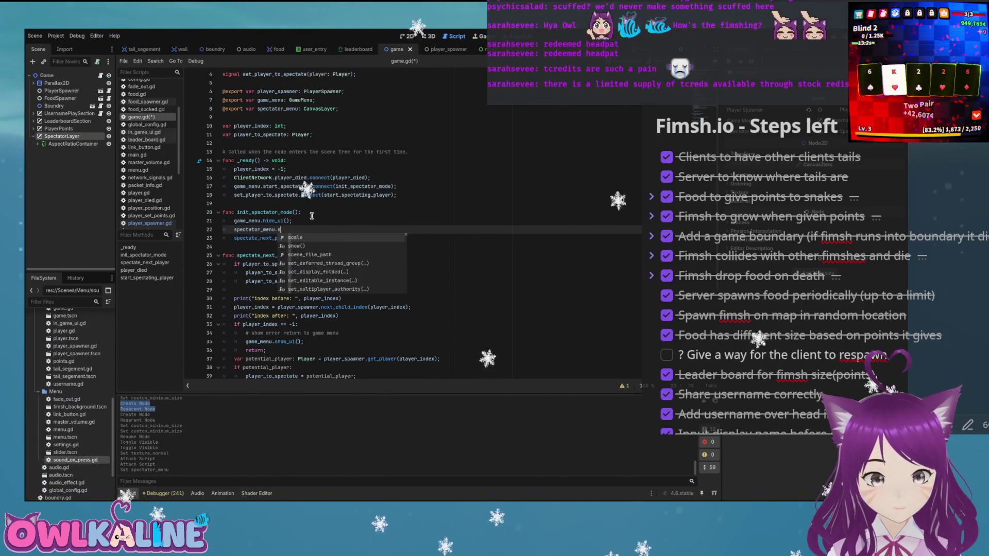
key(Return)
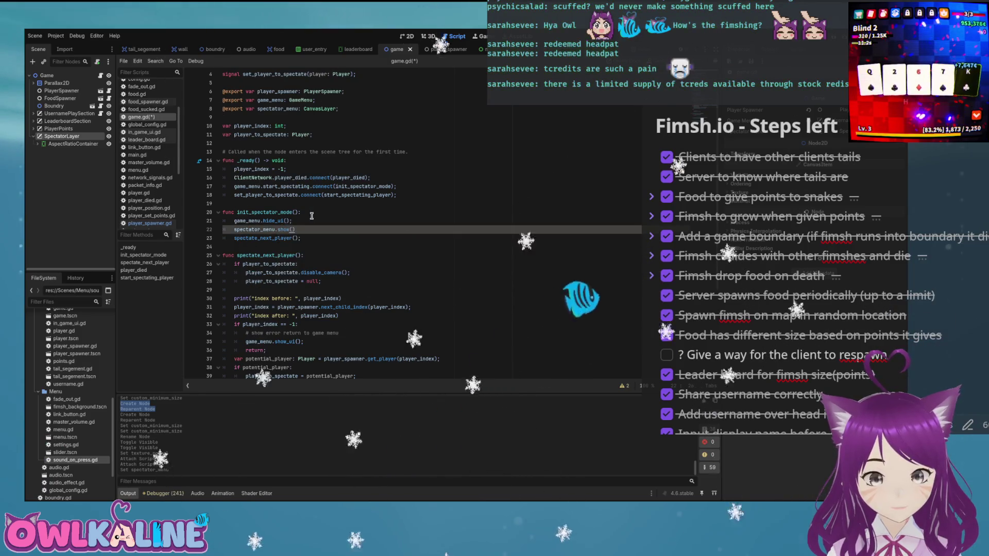
key(ctrl+s)
Add spectator_menu.hide(); under player_index = -1 in _ready and save.
scroll(308, 227, down, 1)
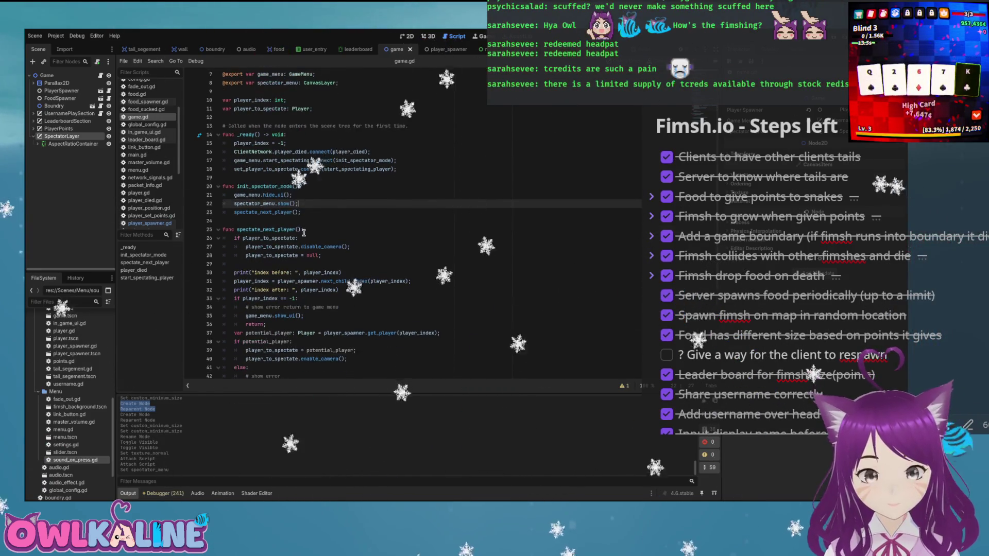
scroll(284, 195, down, 1)
scroll(273, 170, down, 1)
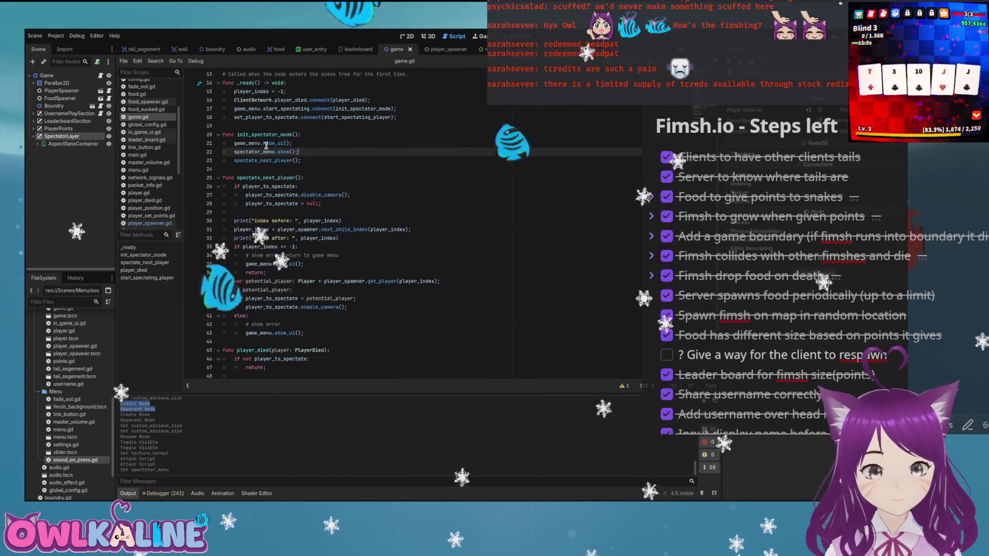
scroll(288, 153, up, 2)
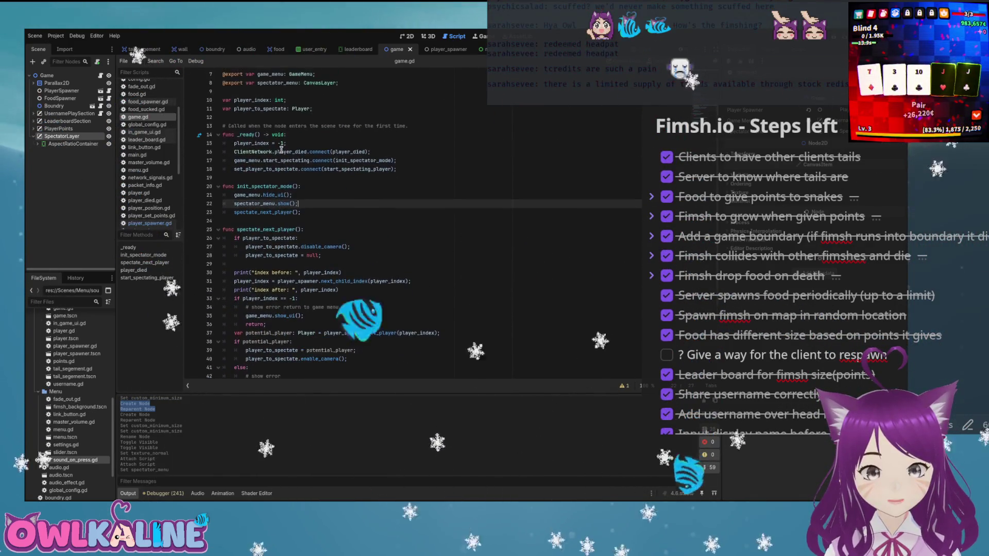
click(331, 144)
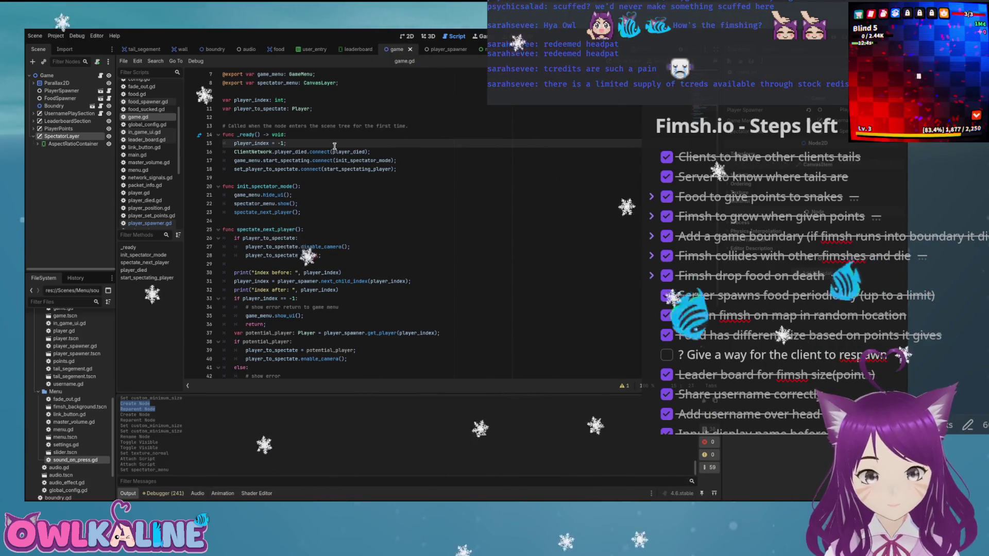
key(Return)
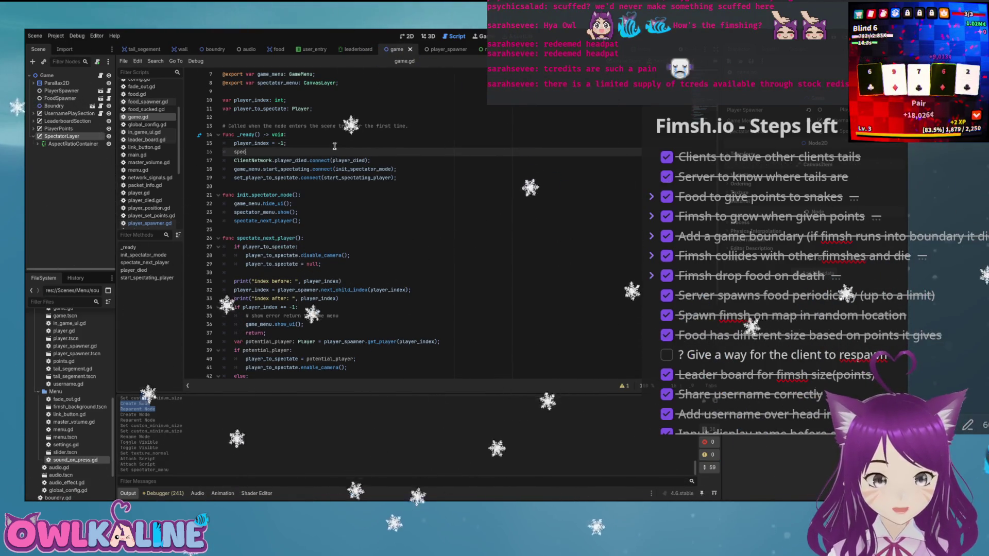
text(spectator_menu.h)
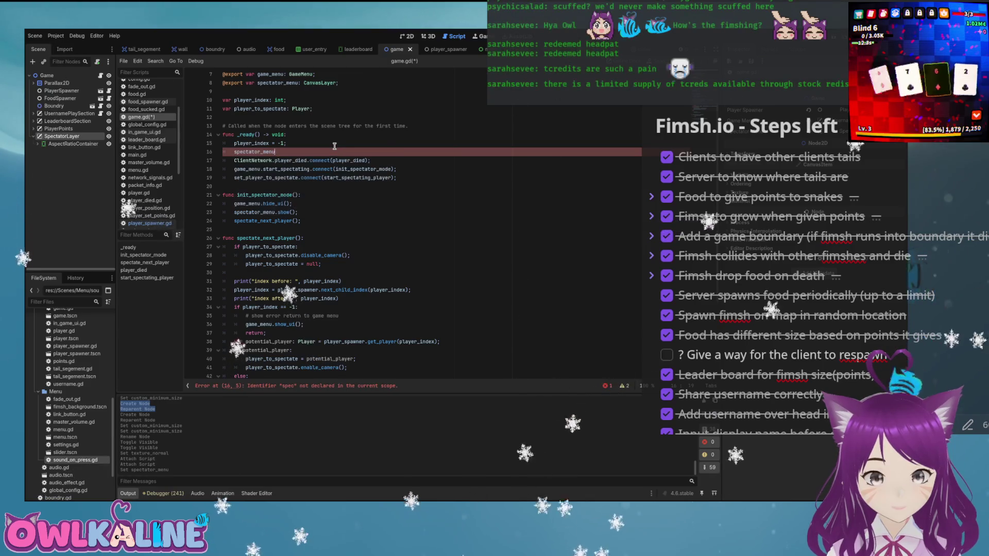
key(Return)
text(;)
key(ctrl+s)
Review the game_menu calls on lines 36 and 44, then insert blank lines after spectate_next_player.
scroll(295, 195, down, 2)
scroll(288, 191, down, 2)
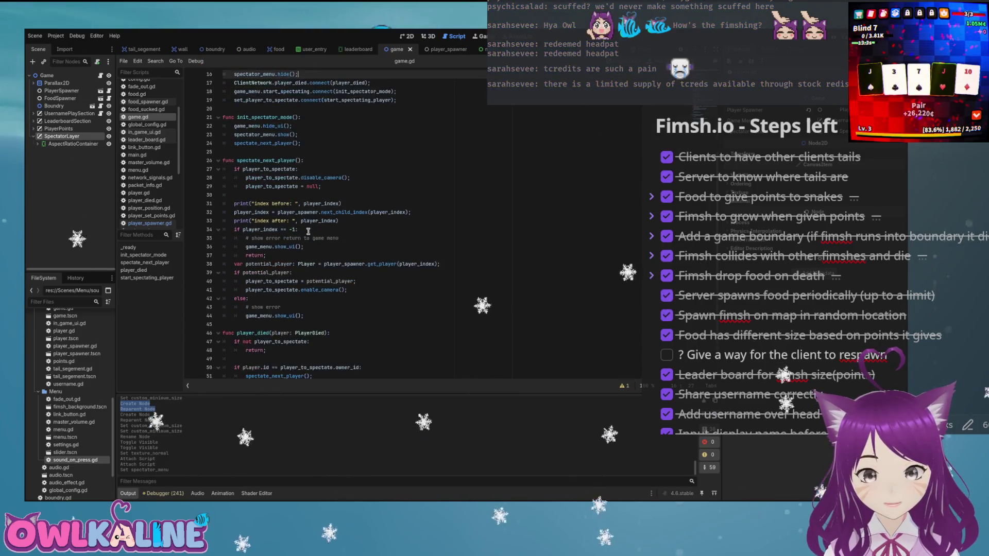
scroll(297, 177, down, 1)
click(265, 282)
double_click(260, 212)
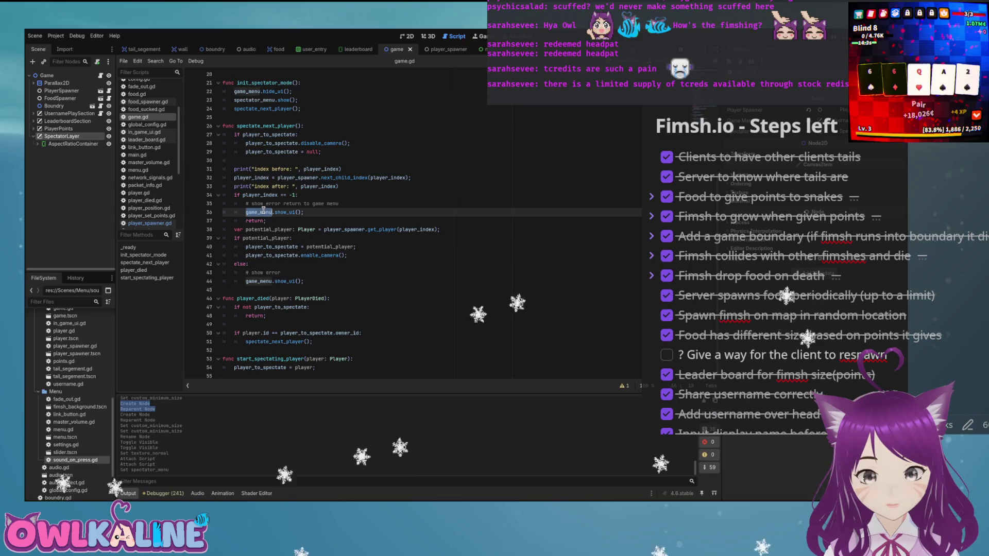
double_click(254, 281)
click(245, 290)
key(Return)
key(Return)
key(Up)
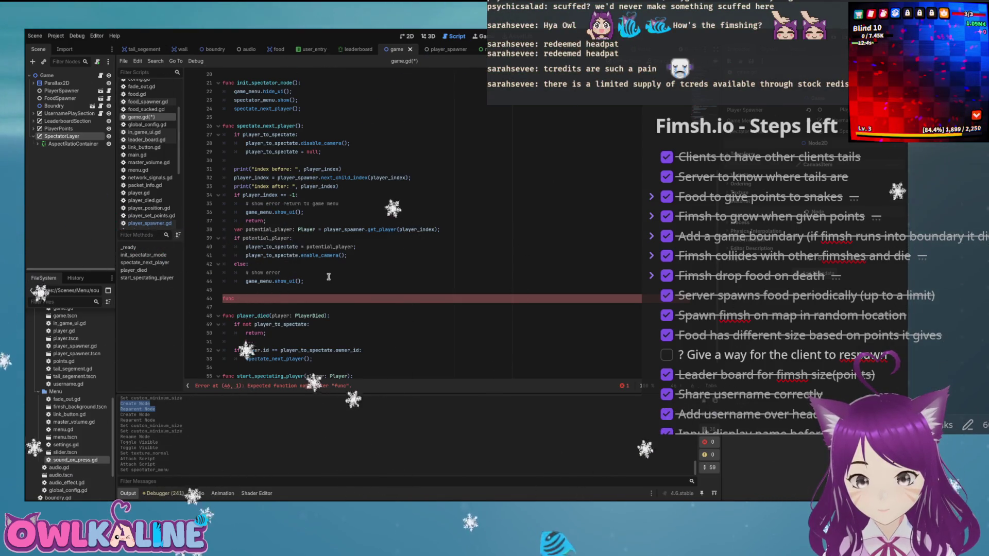
Stub out show_game_menu() and show_spectator_menu() in game.gd with pass bodies and save.
text(ow_game_menu()
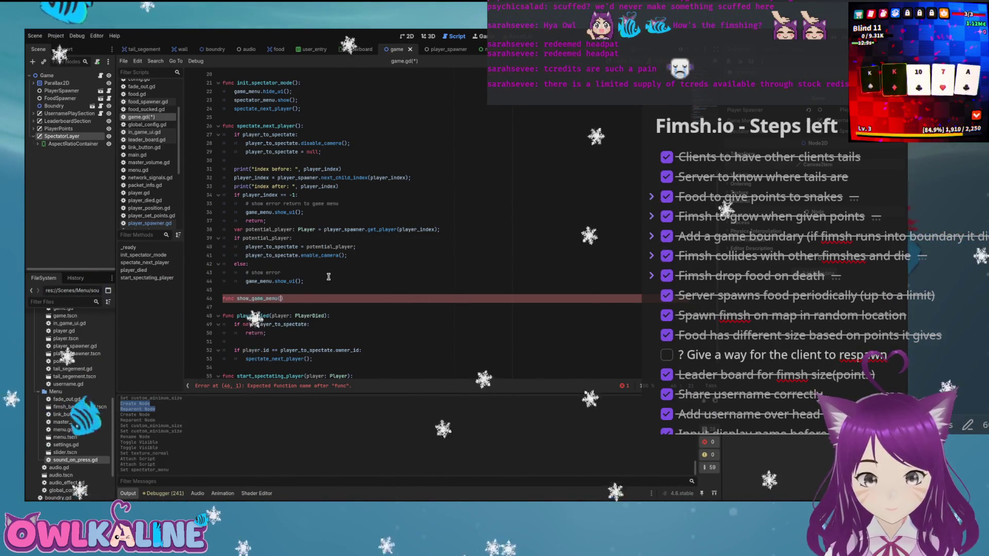
text():)
key(Return)
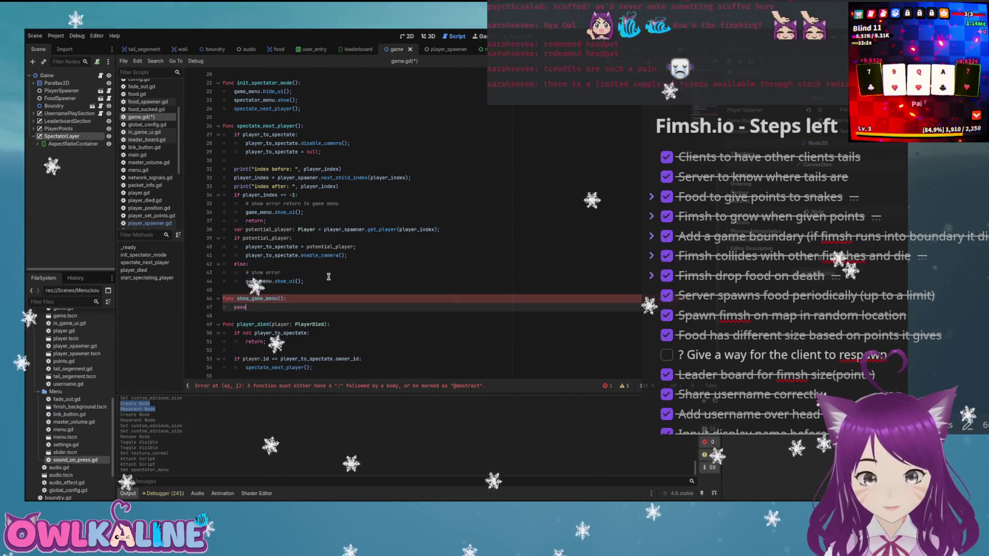
text(pass;)
key(Return)
key(Return)
text(func sh)
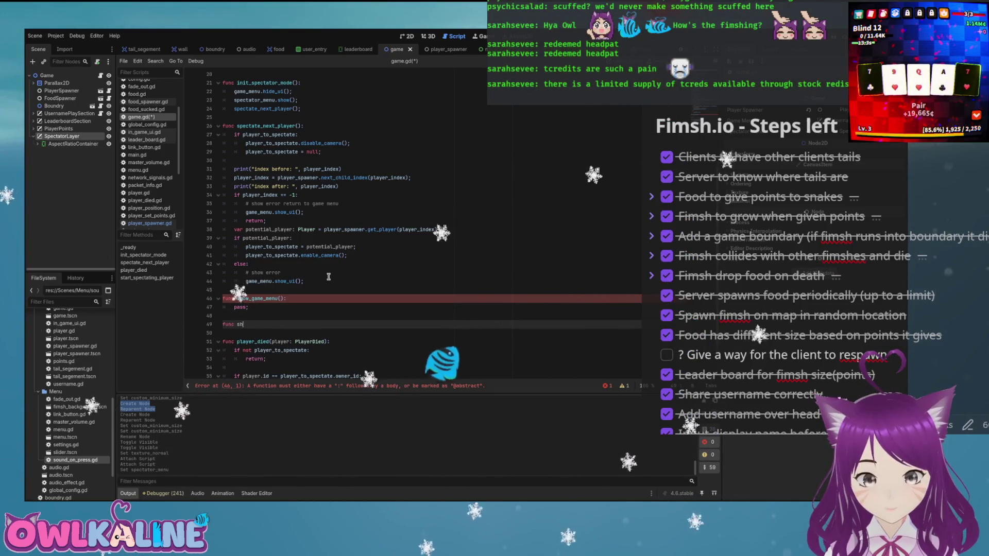
text(_spect)
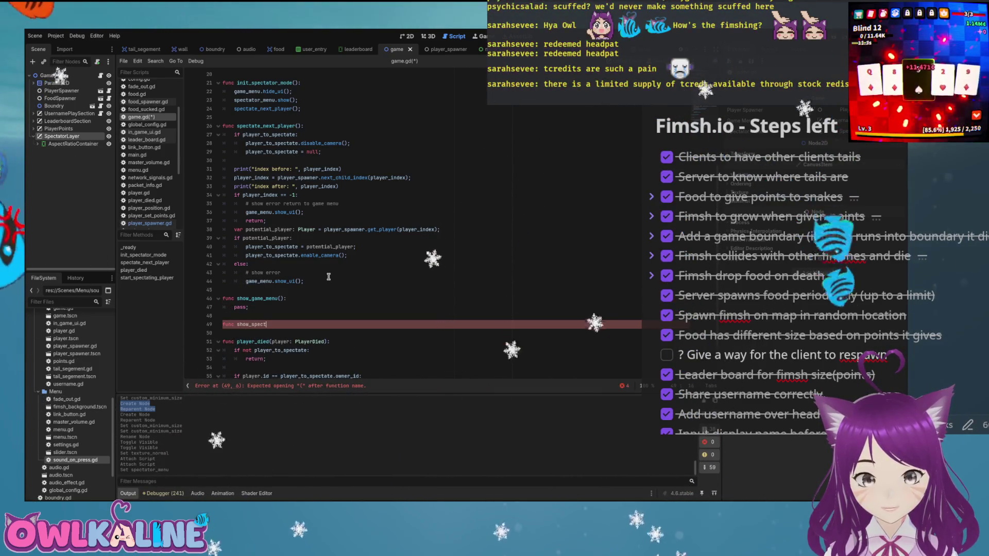
key(Return)
key(BackSpace)
key(BackSpace)
key(BackSpace)
text(ass;)
key(Return)
key(ctrl+s)
Give show_game_menu a body that shows game_menu and calls spectator_menu.hide().
click(308, 282)
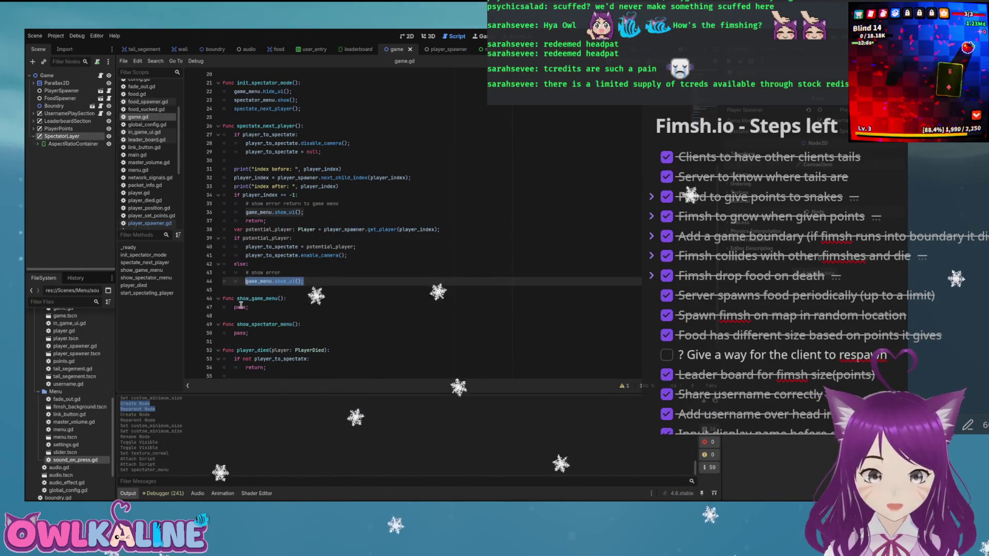
drag(235, 307, 253, 307)
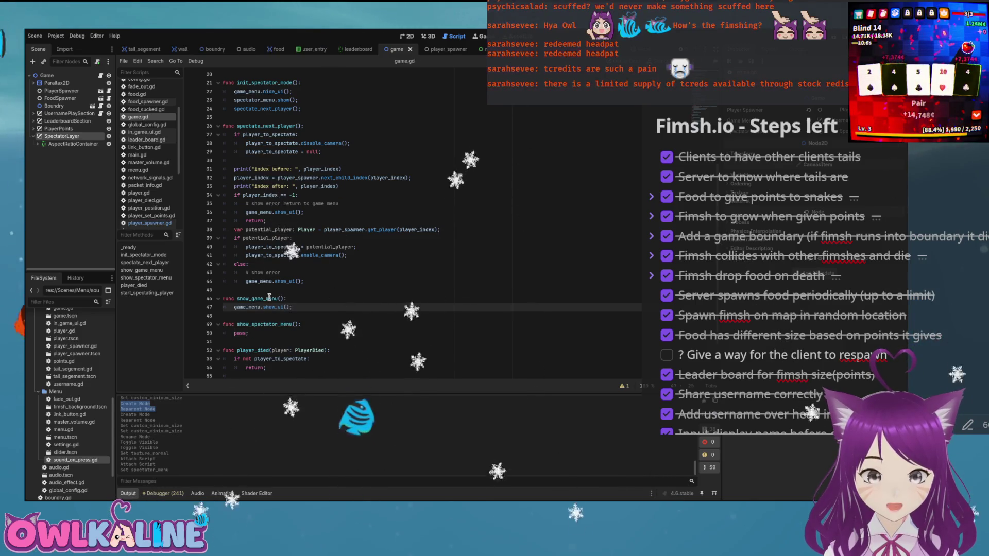
double_click(260, 299)
drag(294, 282, 245, 280)
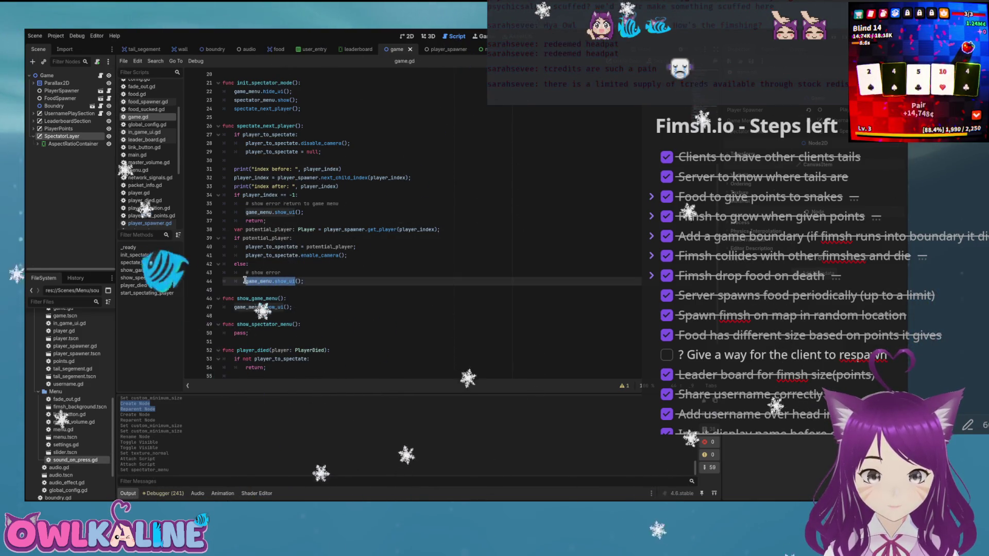
click(246, 212)
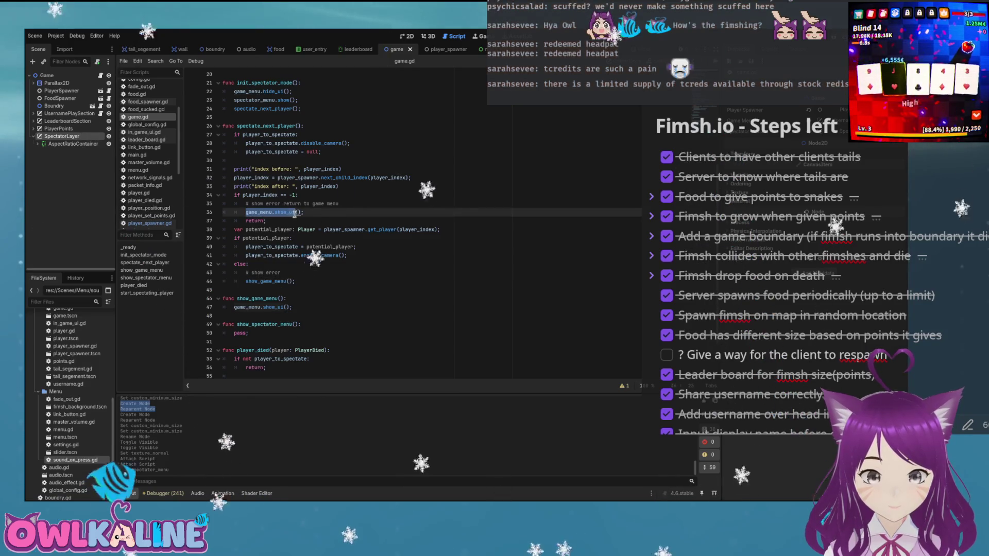
click(306, 307)
key(Return)
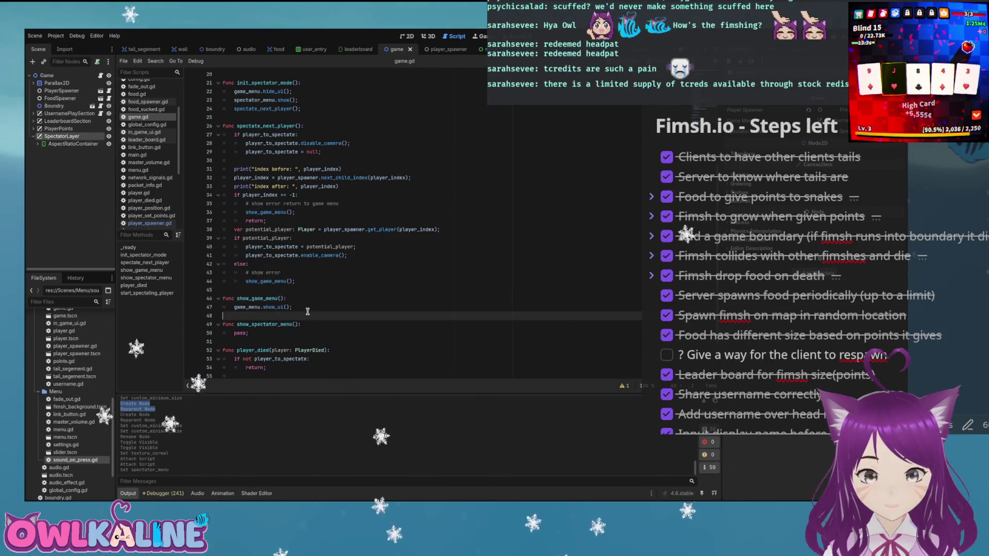
text(ec)
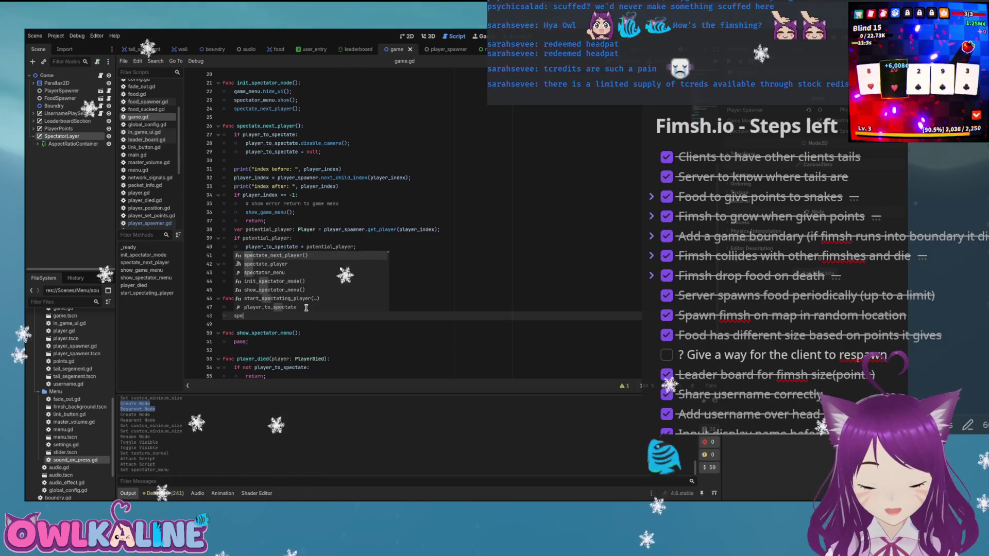
text(tator_menu.h)
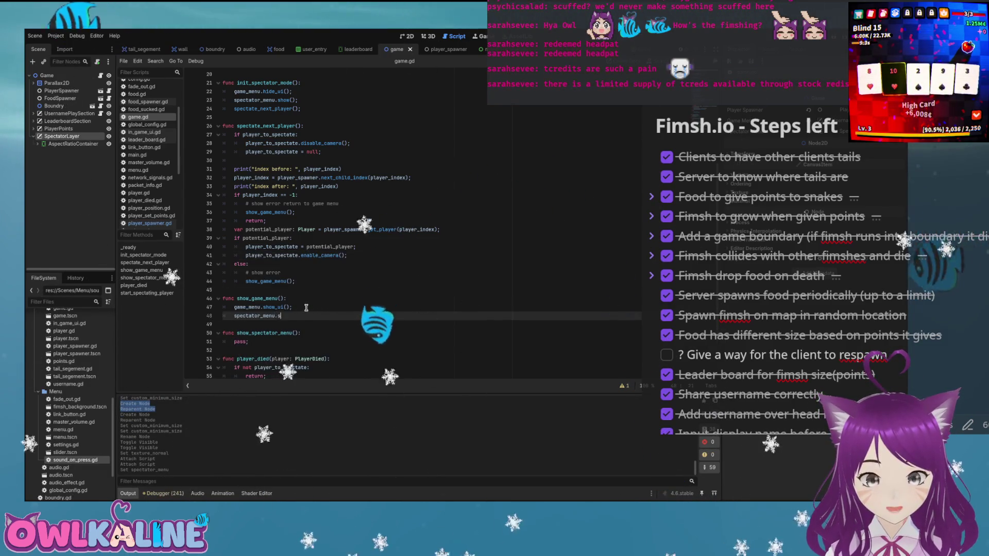
key(Return)
text(;)
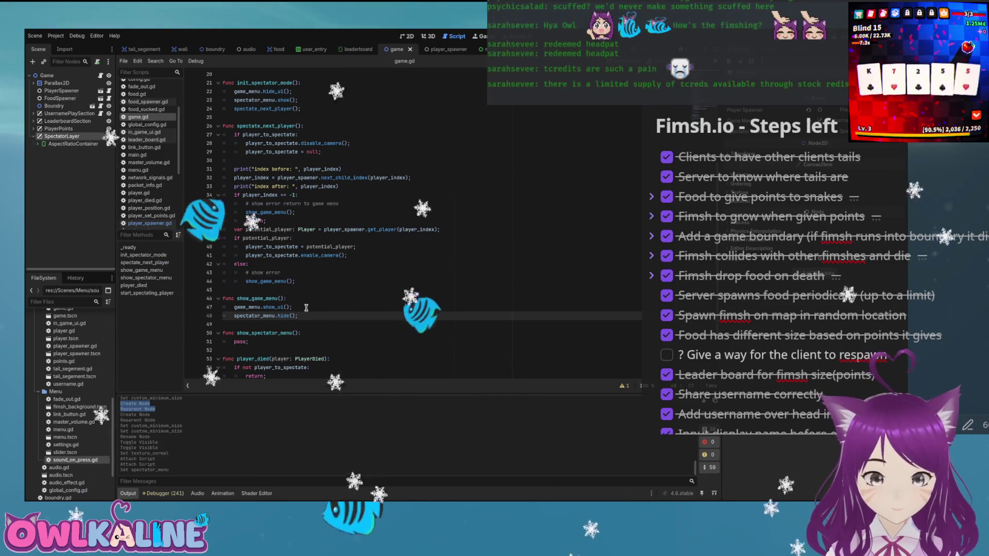
Copy that body into show_spectator_menu, switching to game_menu.hide_ui and spectator_menu.show, then save.
scroll(288, 308, down, 2)
drag(299, 263, 239, 254)
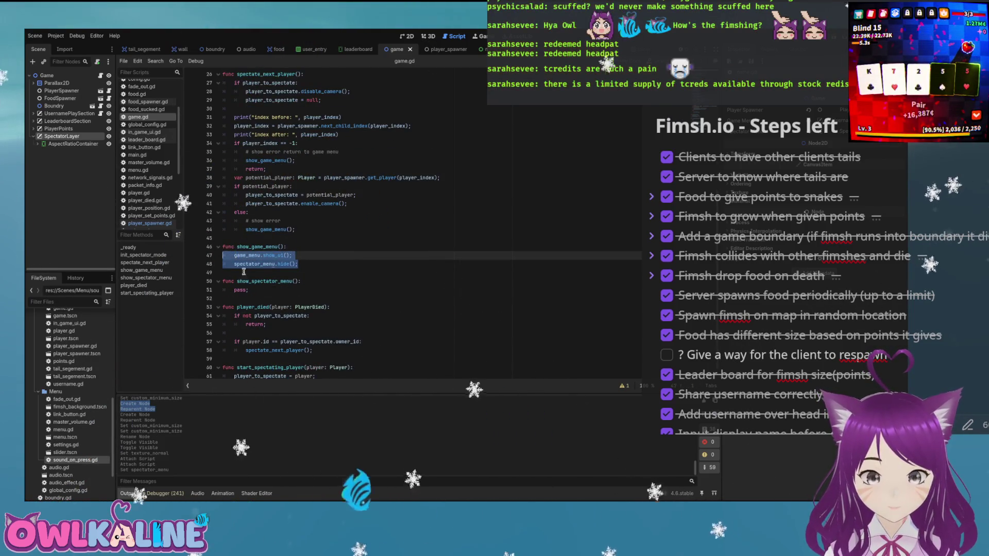
key(ctrl+c)
double_click(240, 290)
key(ctrl+v)
double_click(280, 290)
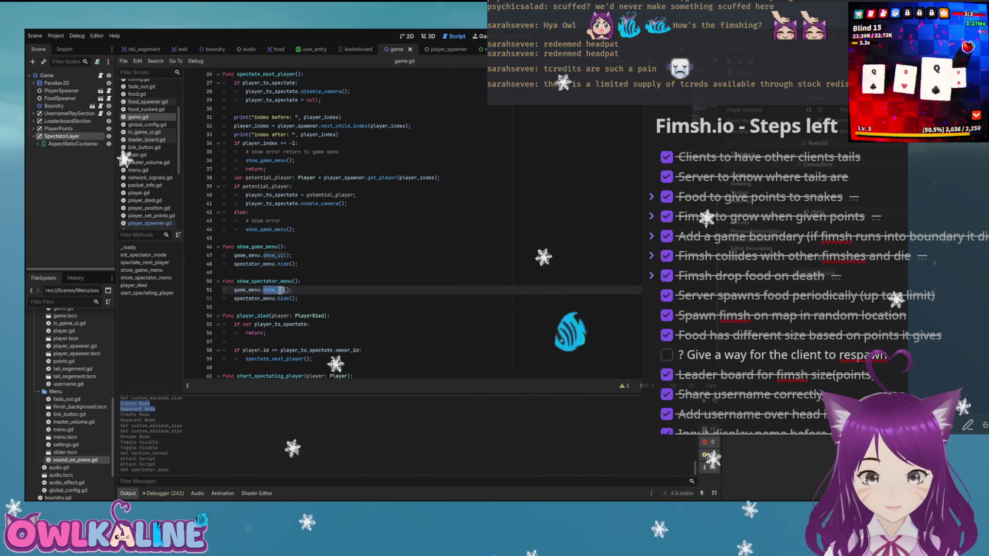
text(de_ui)
key(Down)
key(Delete)
key(Delete)
key(BackSpace)
key(BackSpace)
text(show)
key(ctrl+s)
Replace the two menu lines in init_spectator_mode with show_spectator_menu(); and spectate_next_player();.
click(308, 282)
scroll(288, 281, up, 2)
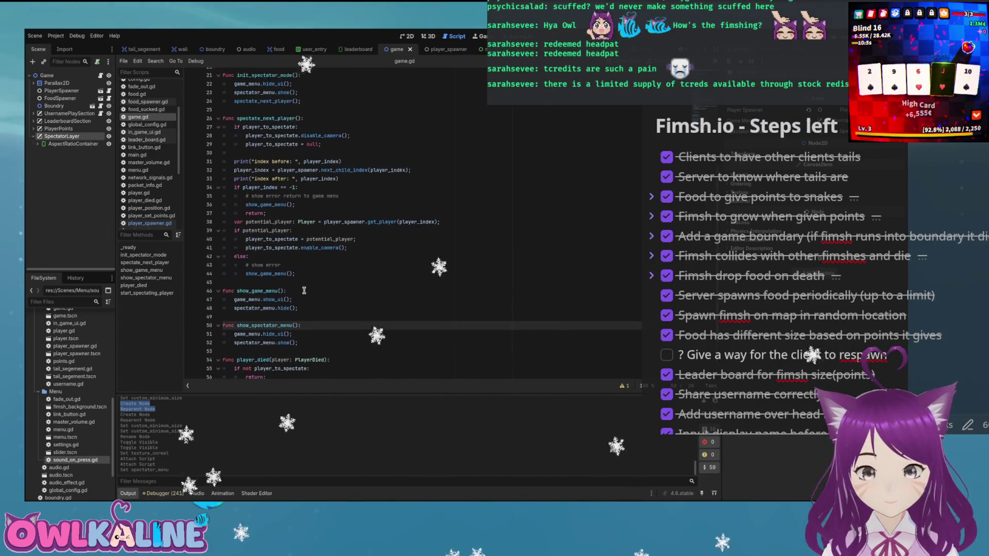
click(274, 273)
click(271, 210)
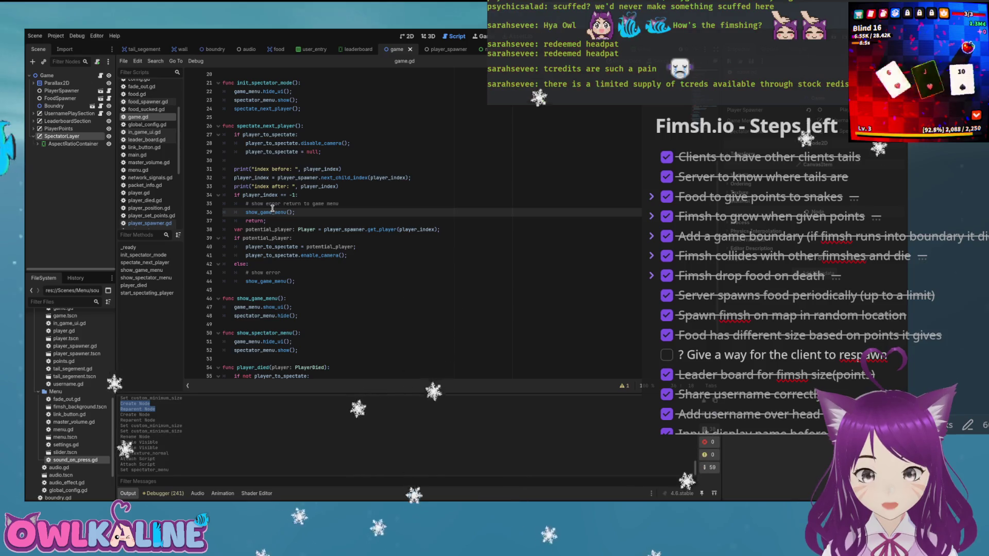
scroll(289, 171, up, 3)
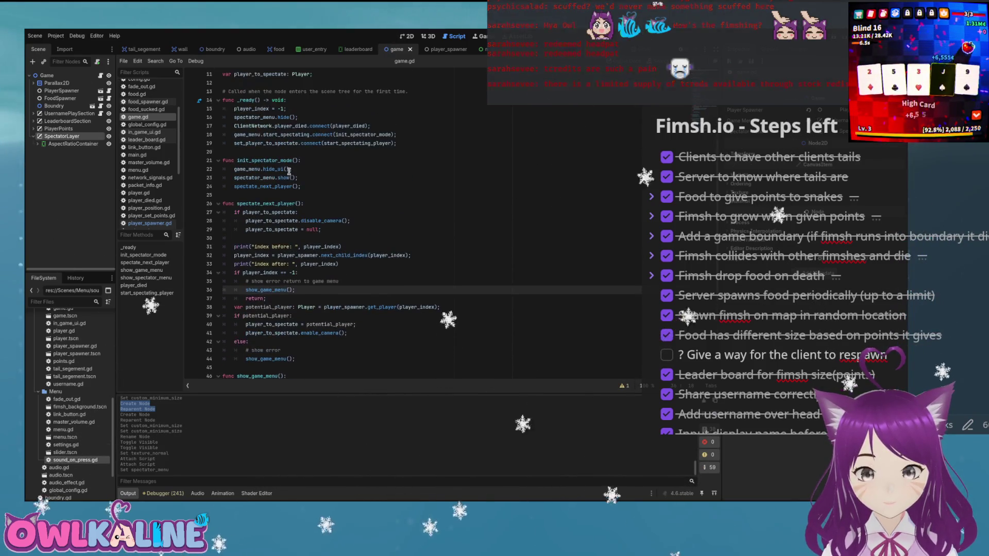
click(274, 161)
drag(298, 178, 232, 171)
text(sho)
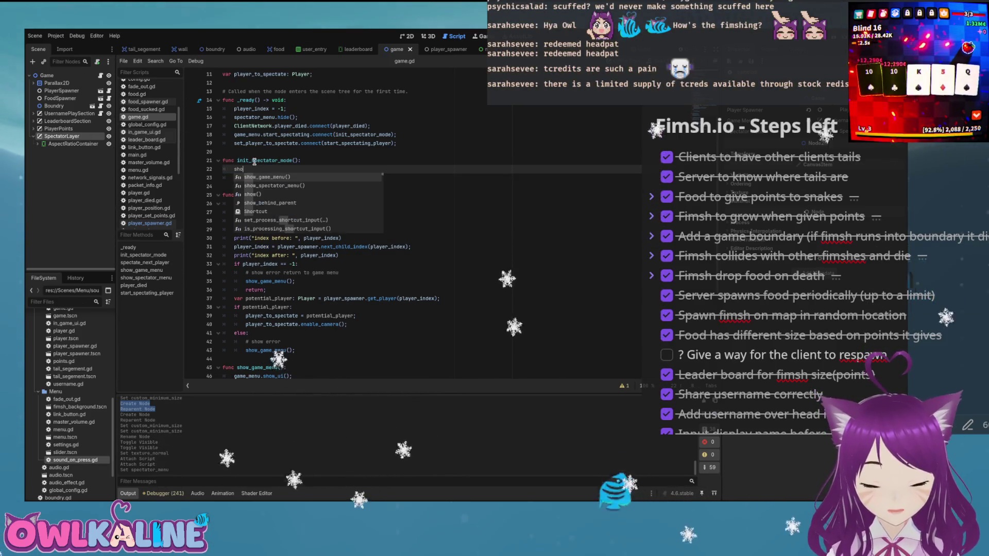
key(Return)
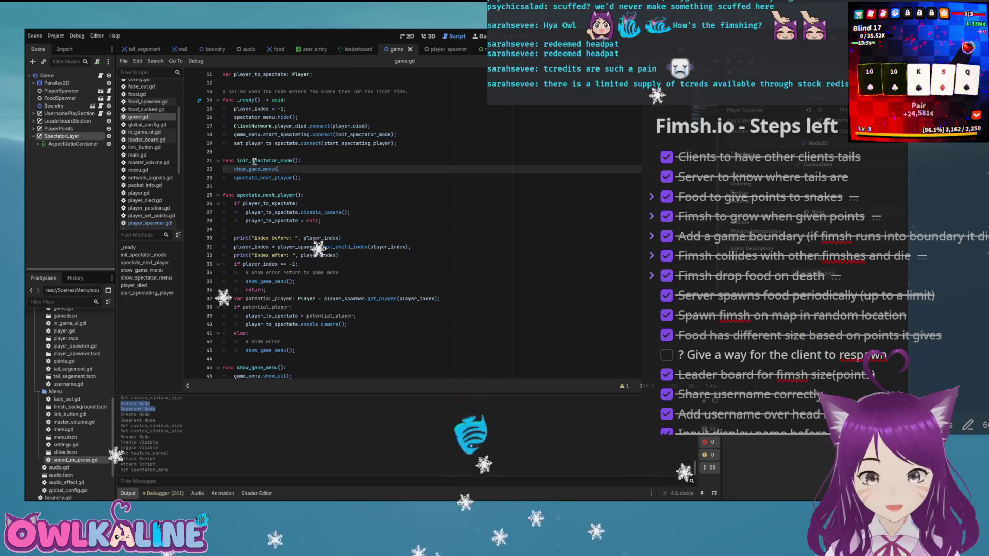
key(Return)
text(;)
key(Return)
text(spectate_next_player();)
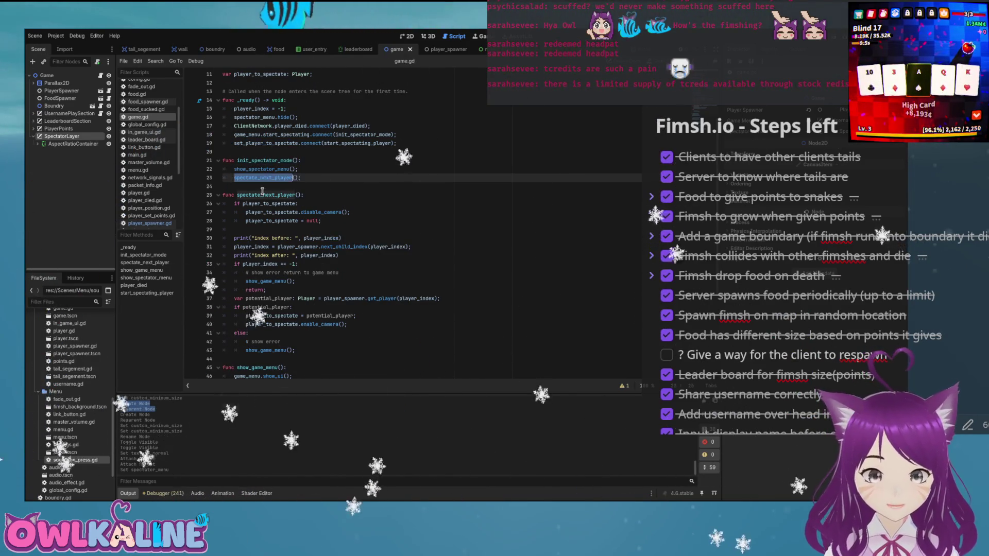
Review the spectate_next_player definition and the show_game_menu calls in the script.
ctrl+click(267, 177)
scroll(279, 198, down, 2)
click(265, 230)
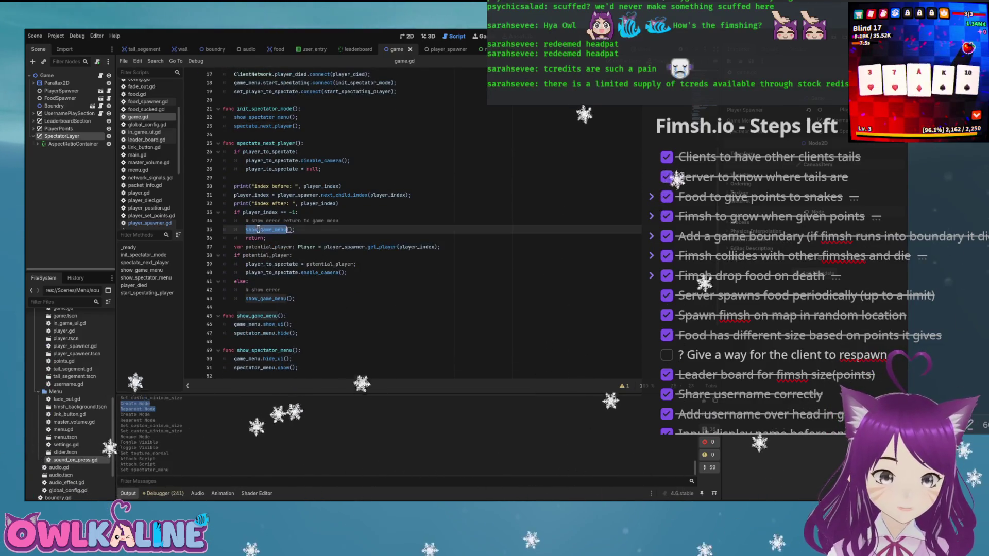
double_click(266, 299)
scroll(319, 253, down, 3)
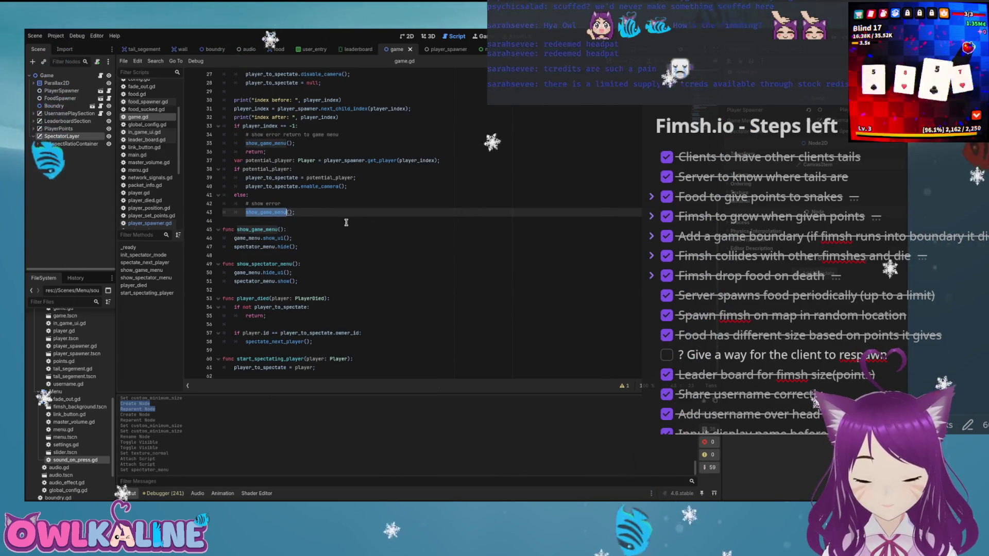
click(373, 236)
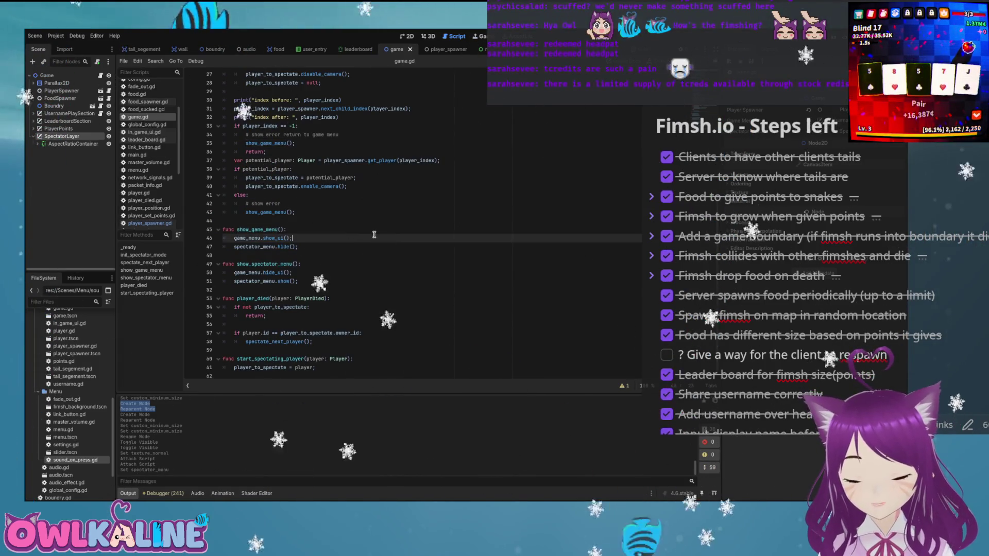
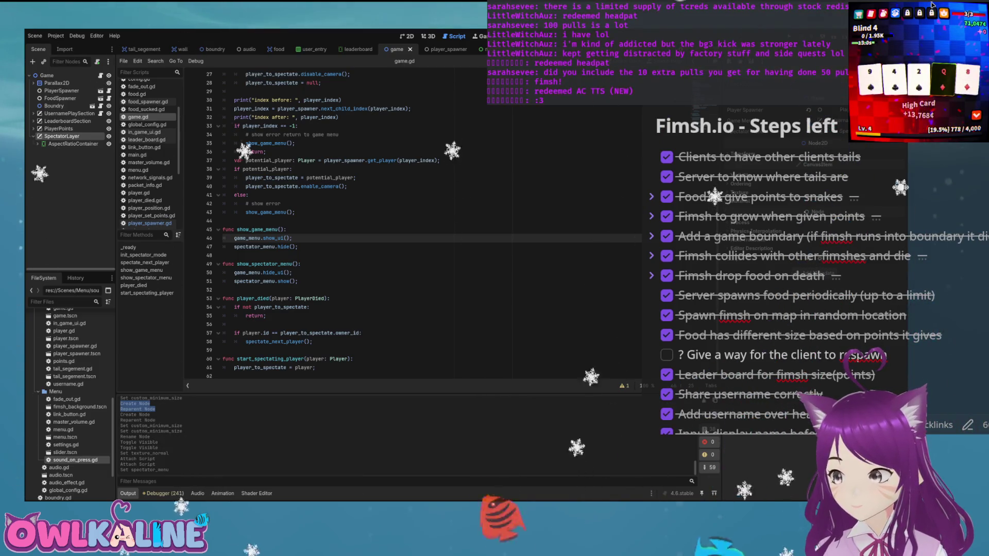
Review the show_spectator_menu function and nearby blank lines in game.gd.
click(364, 252)
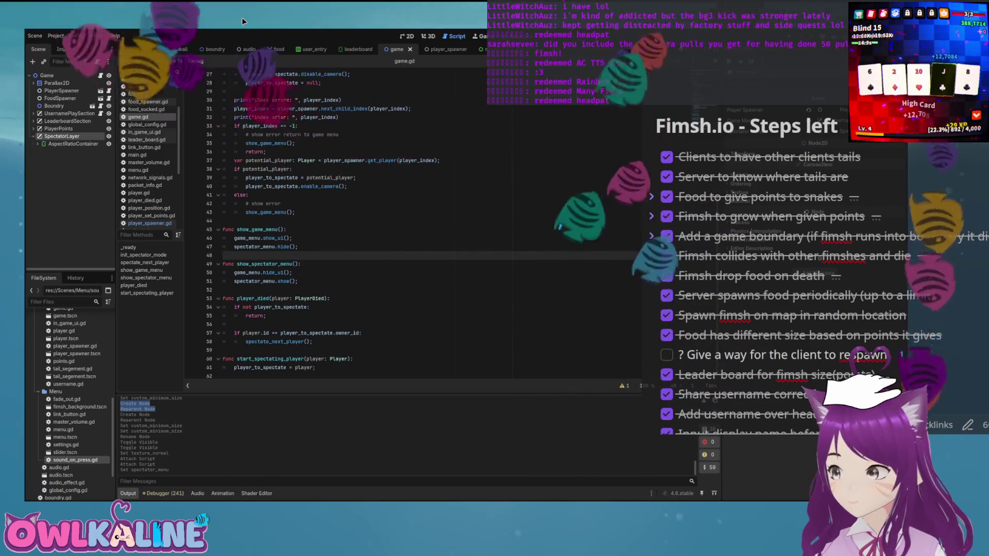
click(330, 220)
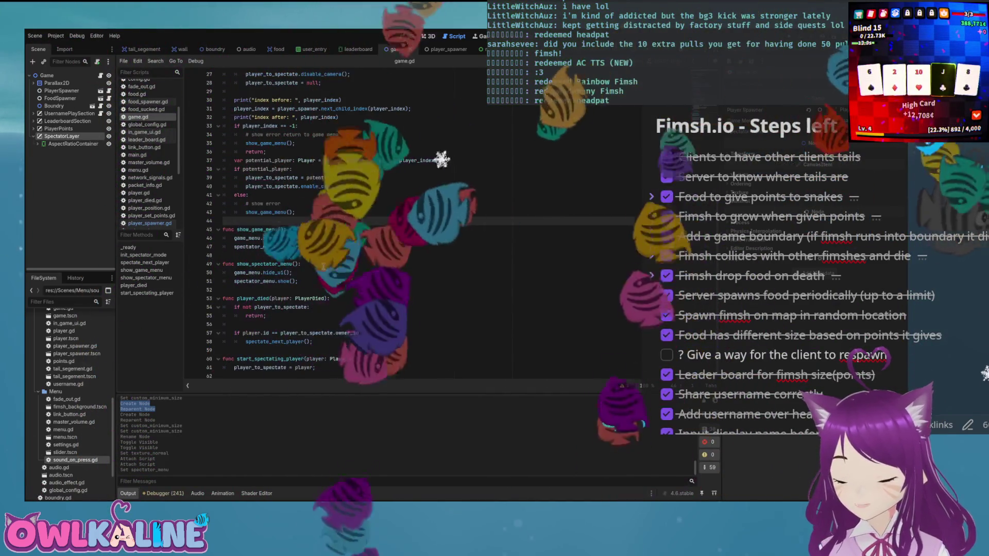
drag(298, 281, 223, 264)
scroll(309, 257, up, 1)
click(382, 279)
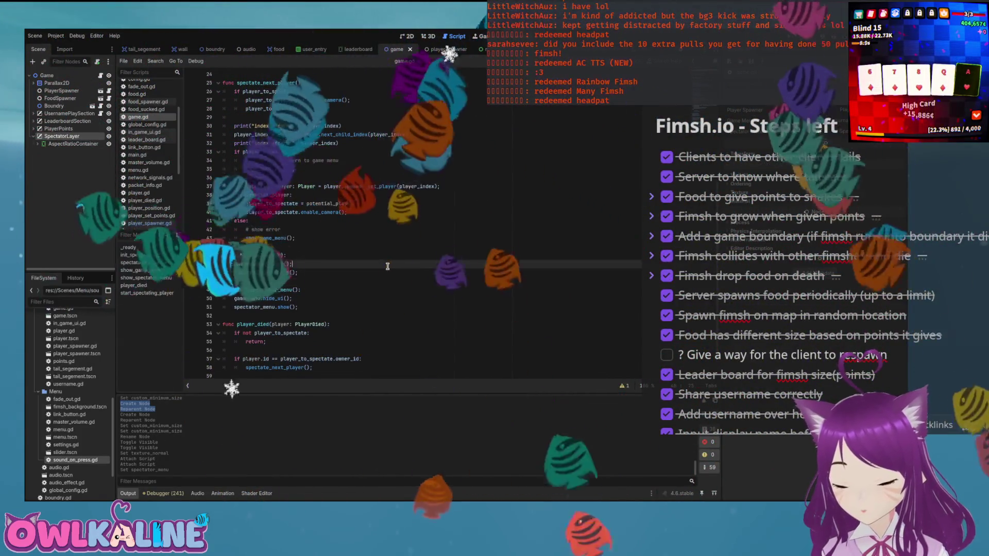
click(387, 265)
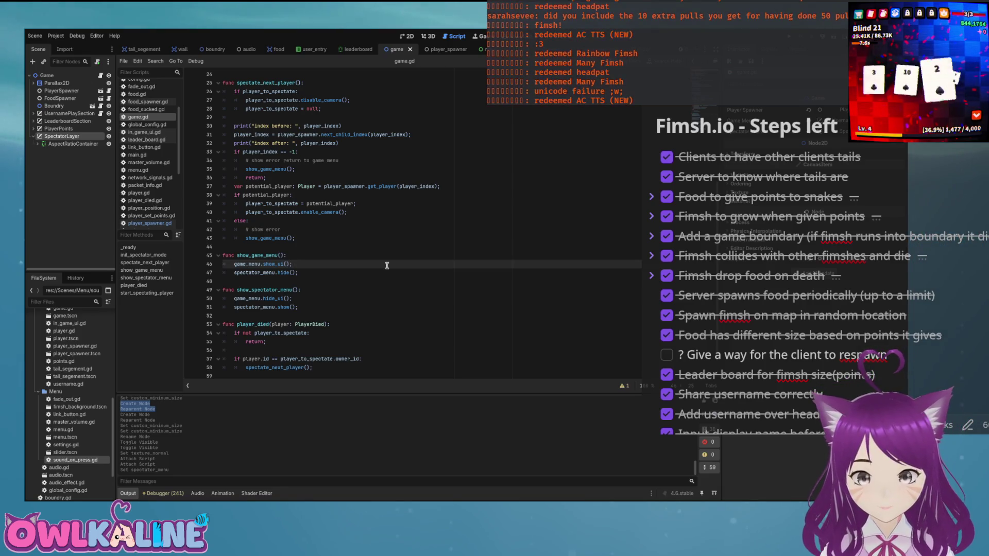
click(323, 282)
scroll(335, 277, up, 8)
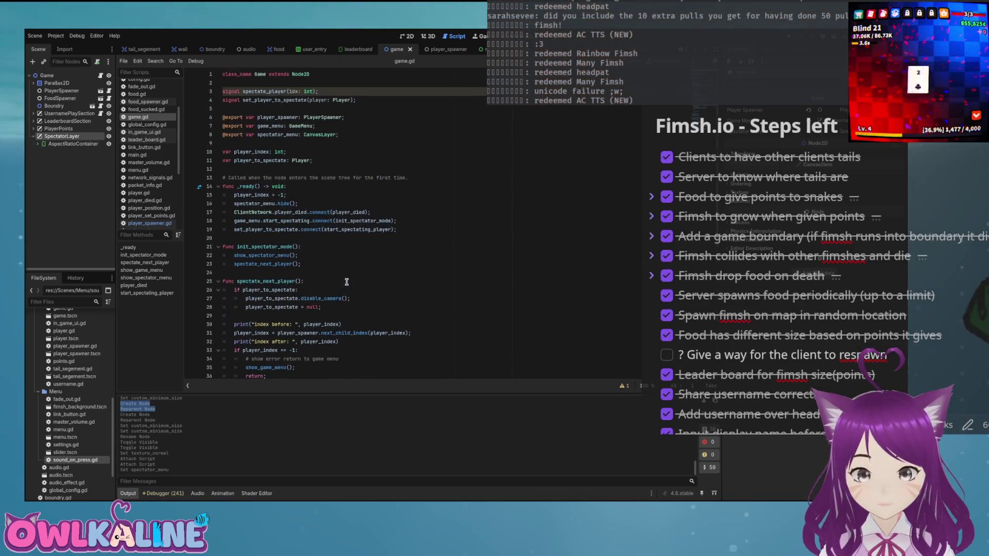
Run the game and stop it, then check the Debugger errors and the Output log.
key(F5)
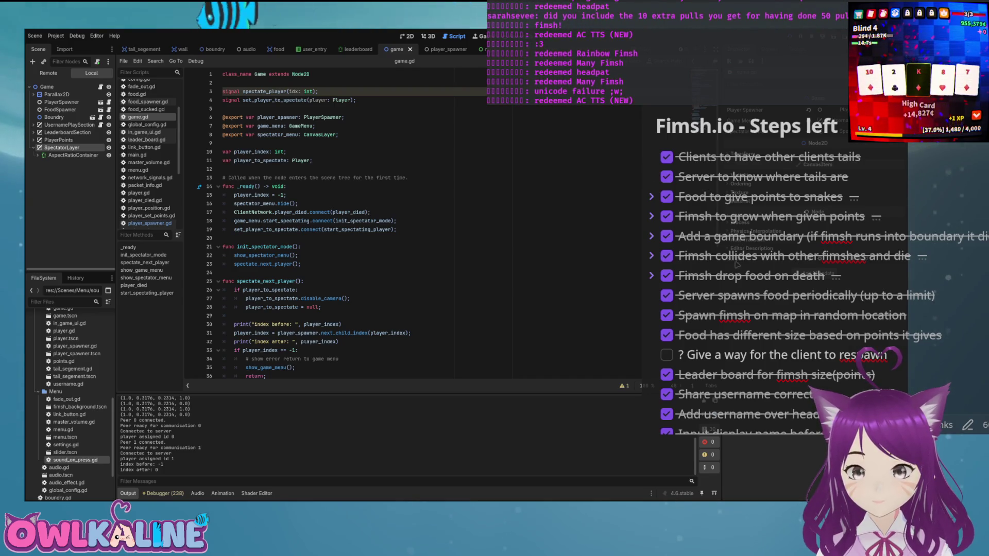
key(F8)
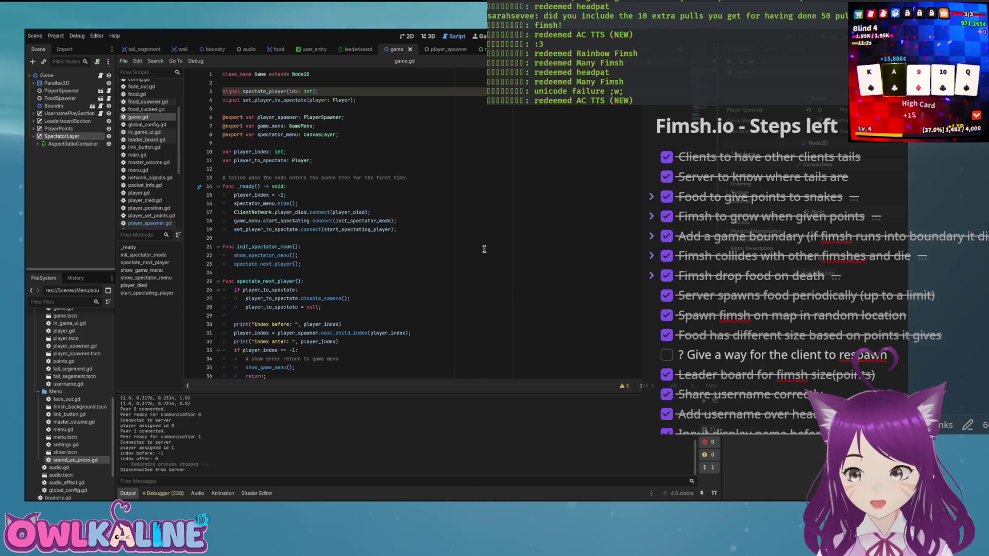
scroll(396, 250, down, 6)
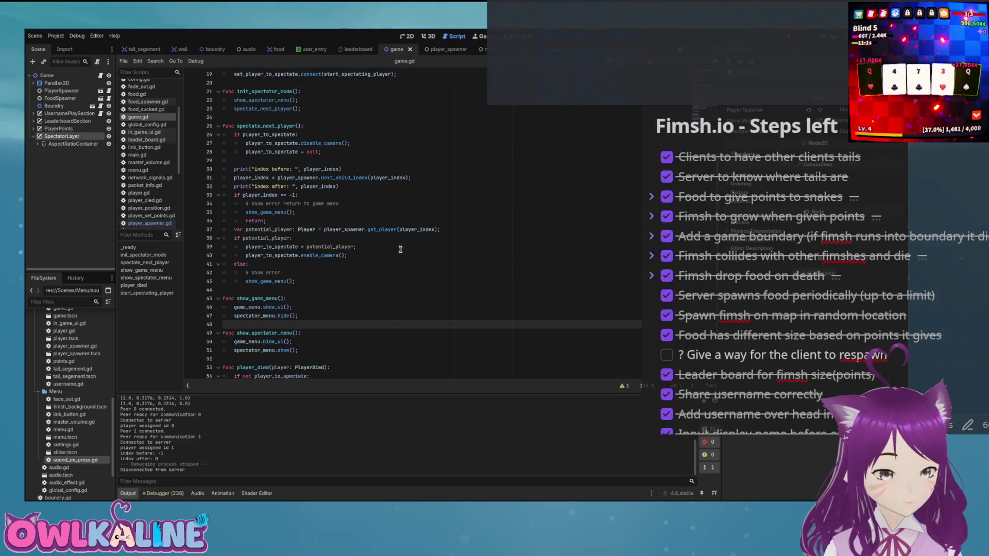
click(165, 493)
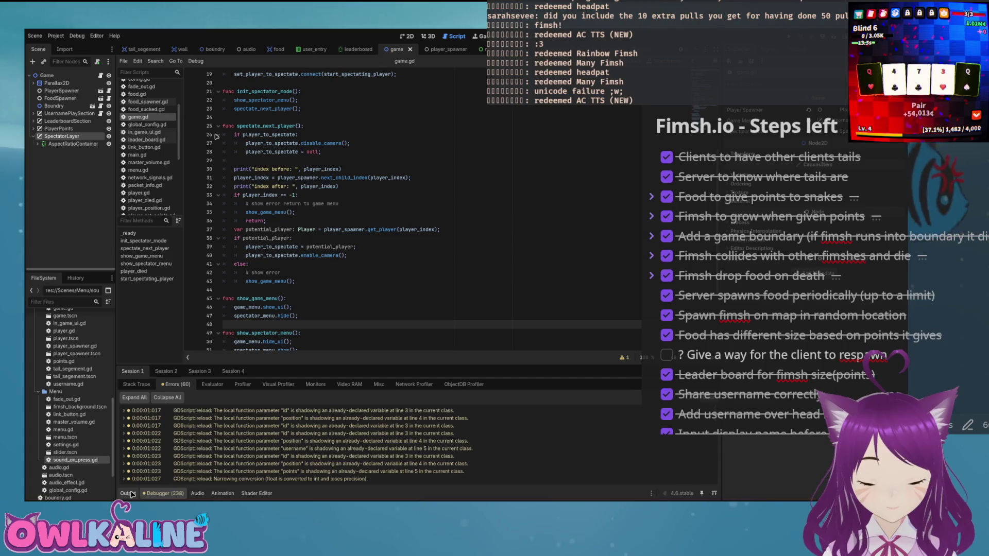
click(128, 493)
scroll(345, 260, down, 3)
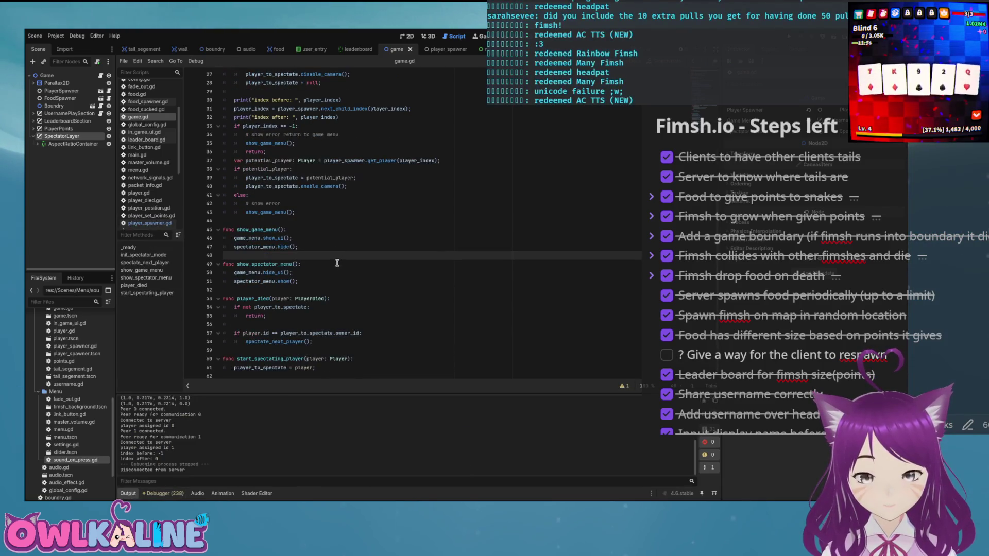
scroll(338, 263, up, 5)
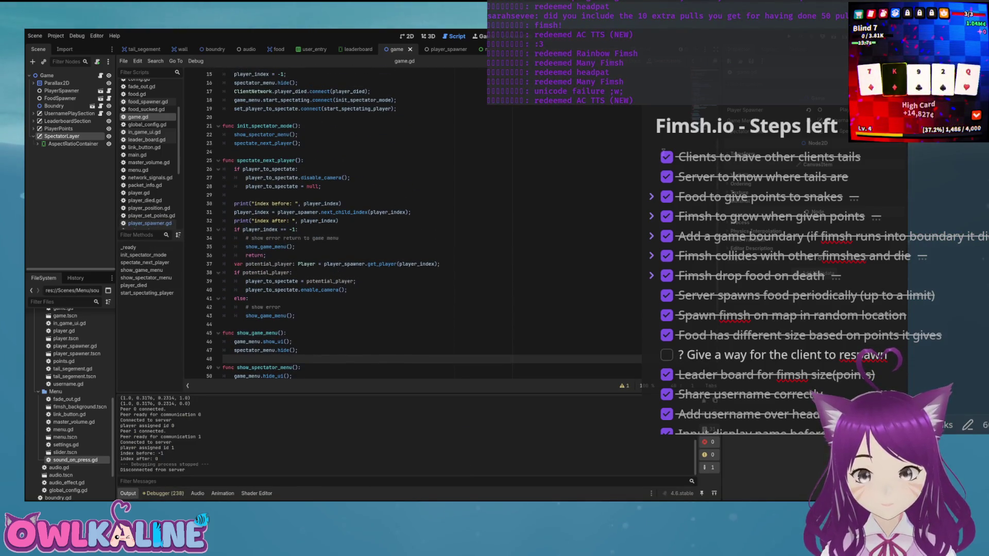
click(295, 316)
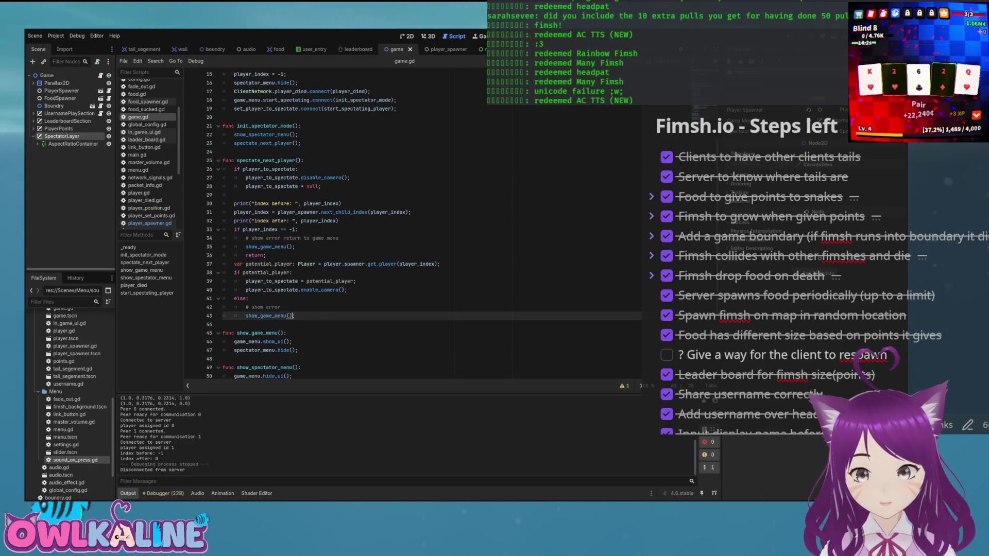
Rerun and stop the game, then jump to next_child_index in player_spawner.gd.
key(F5)
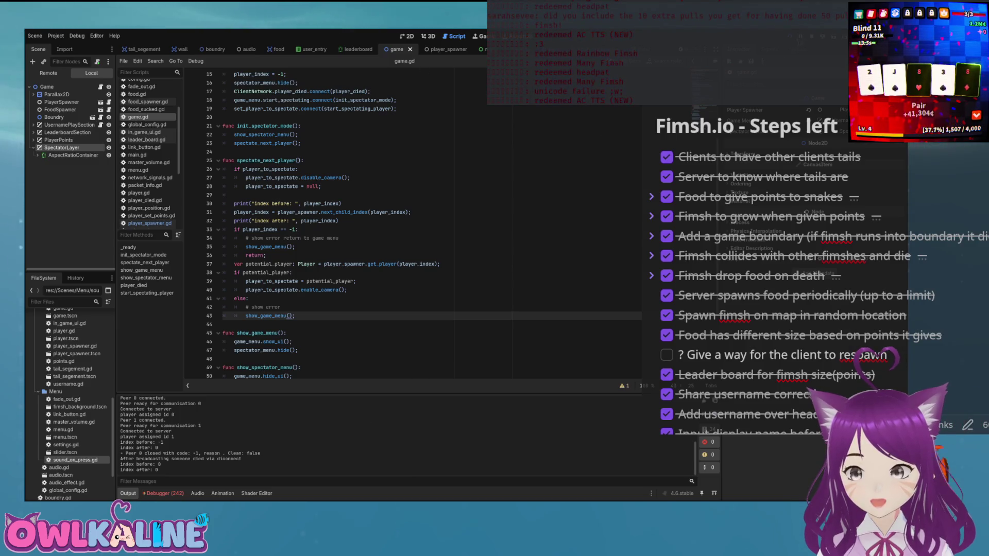
key(F8)
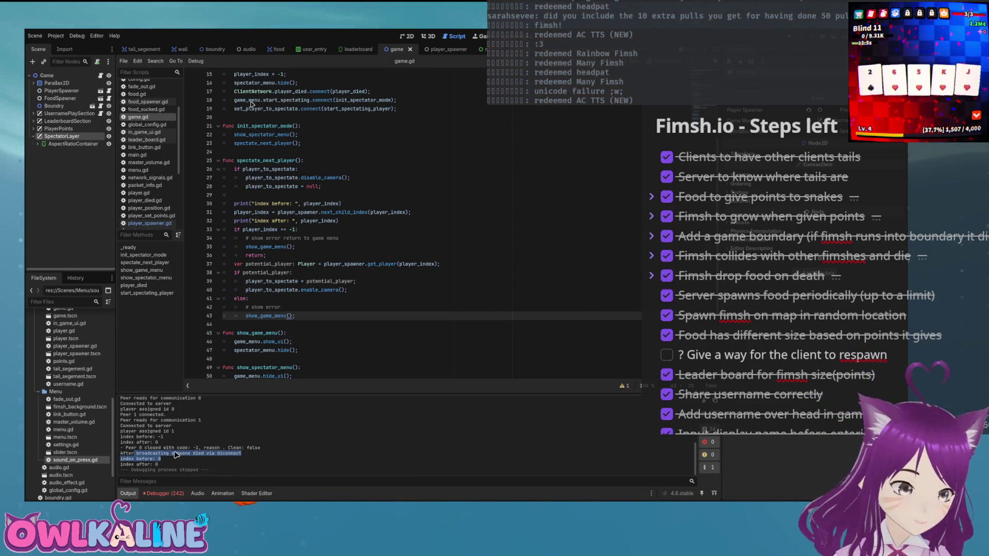
click(175, 453)
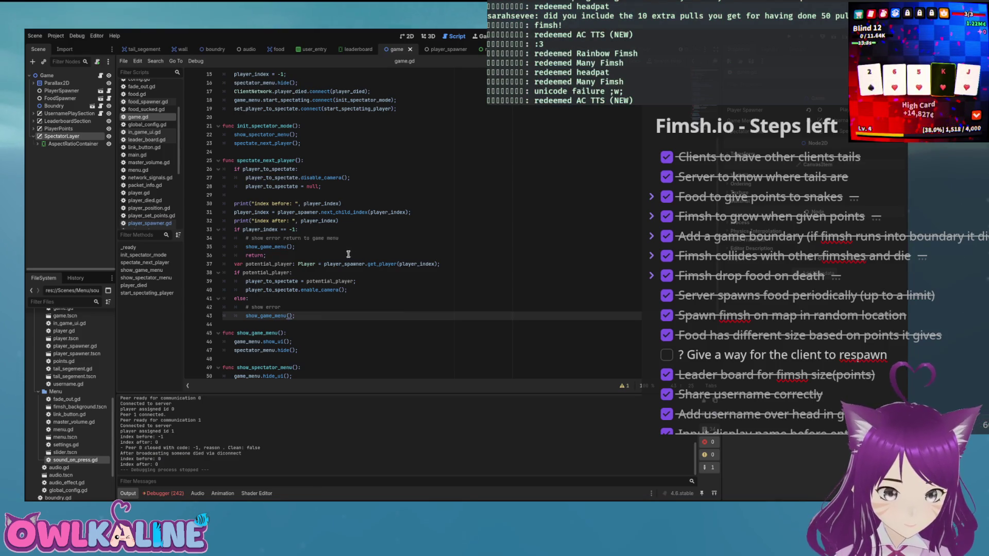
double_click(342, 212)
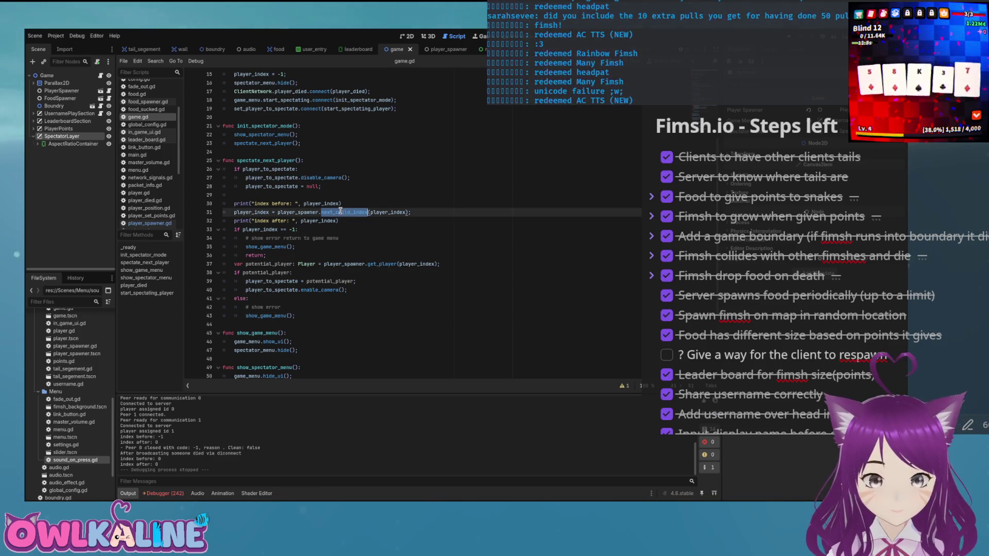
click(109, 91)
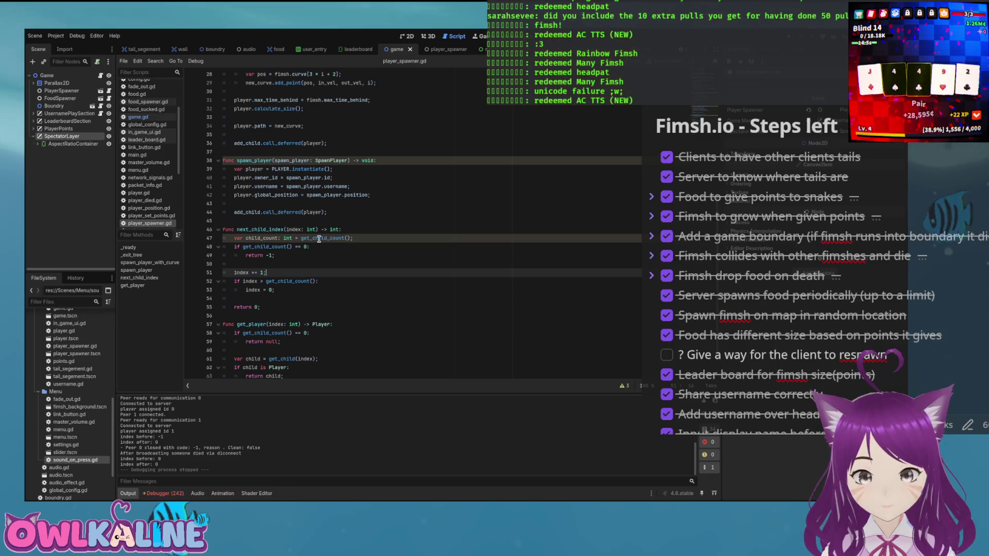
click(304, 248)
click(289, 256)
click(273, 273)
click(279, 280)
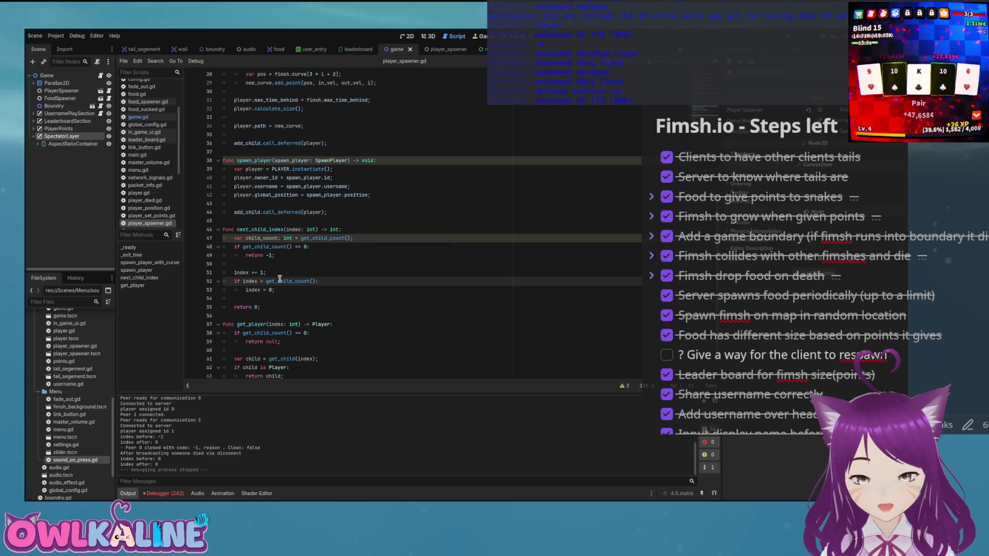
scroll(385, 141, up, 4)
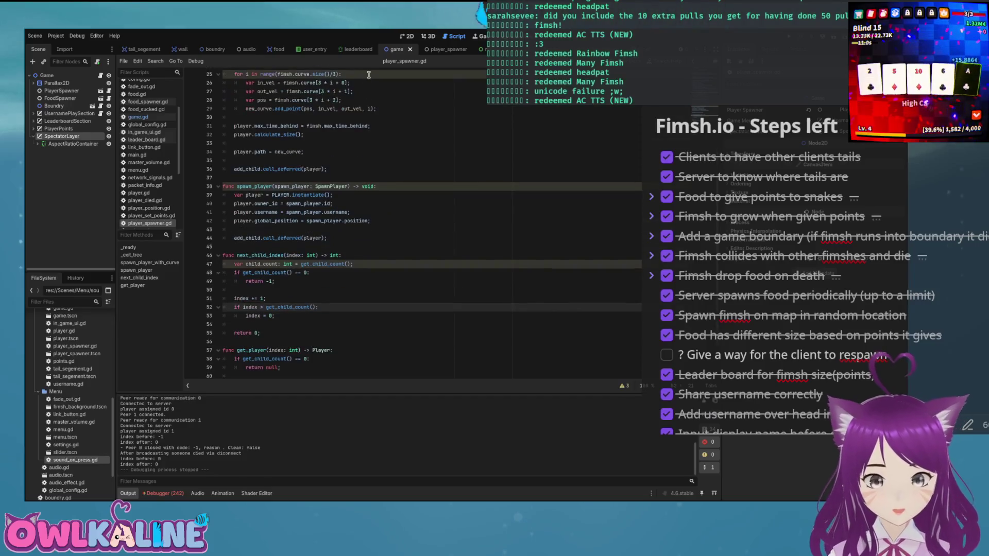
click(405, 37)
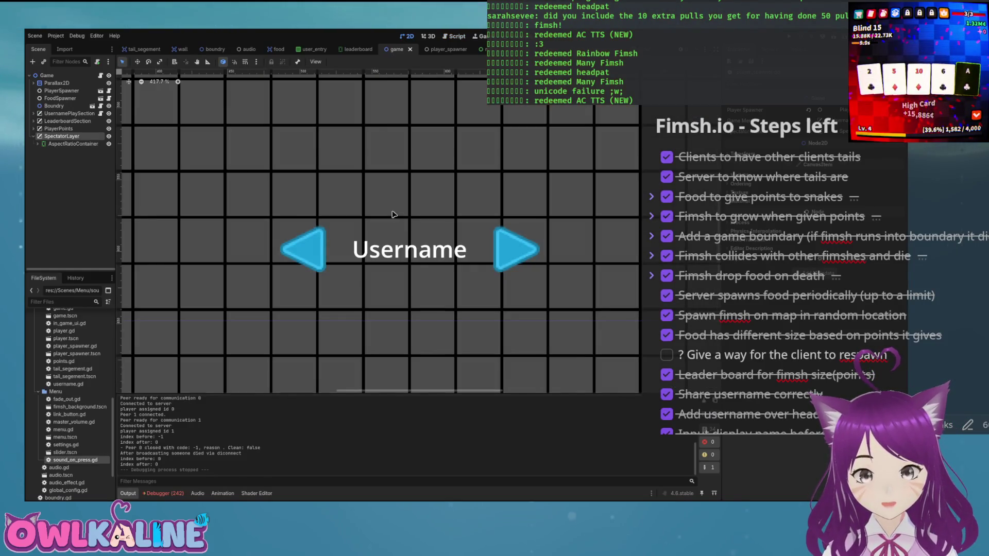
scroll(392, 211, down, 7)
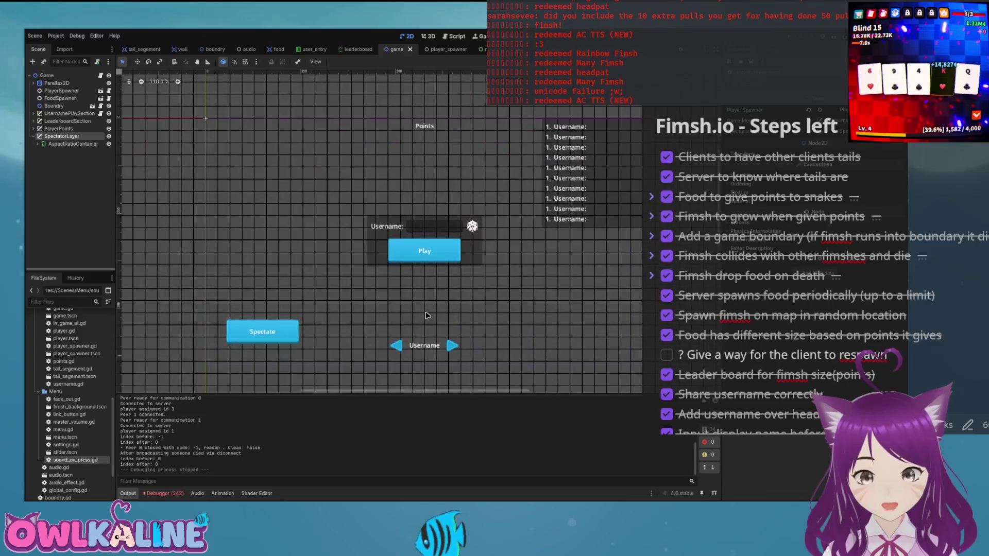
click(100, 75)
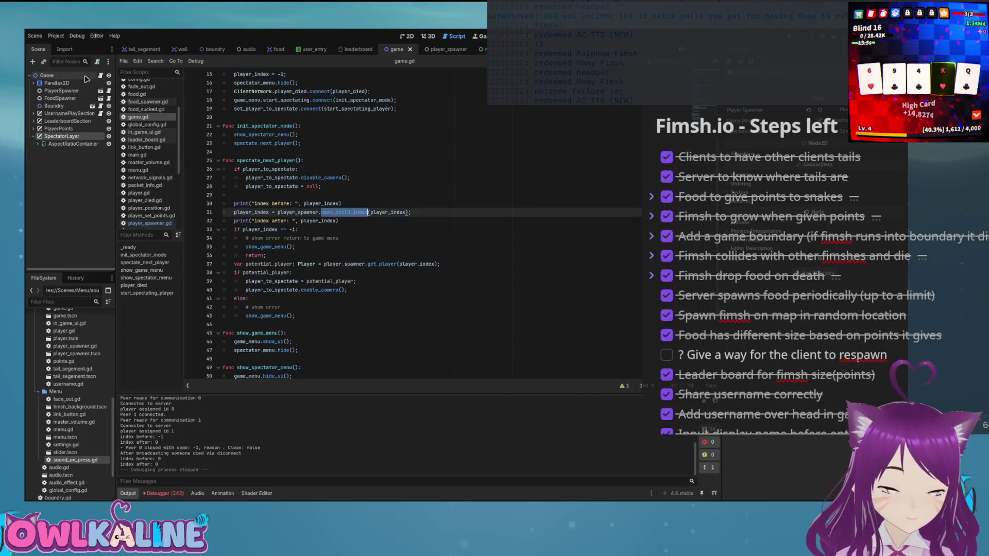
Look over game.gd, then create spectator_overlay.gd extending CanvasLayer on SpectatorLayer.
scroll(312, 266, up, 5)
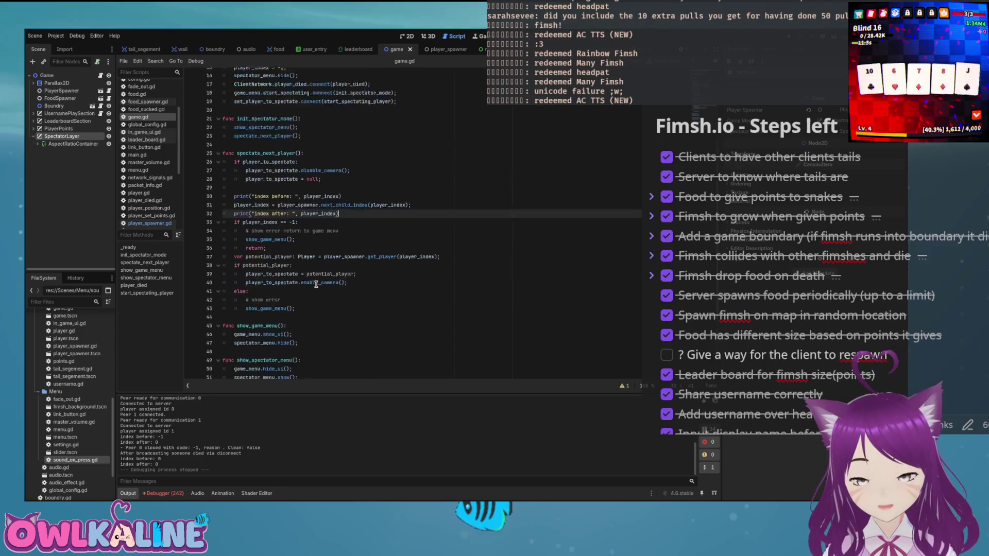
scroll(311, 266, down, 9)
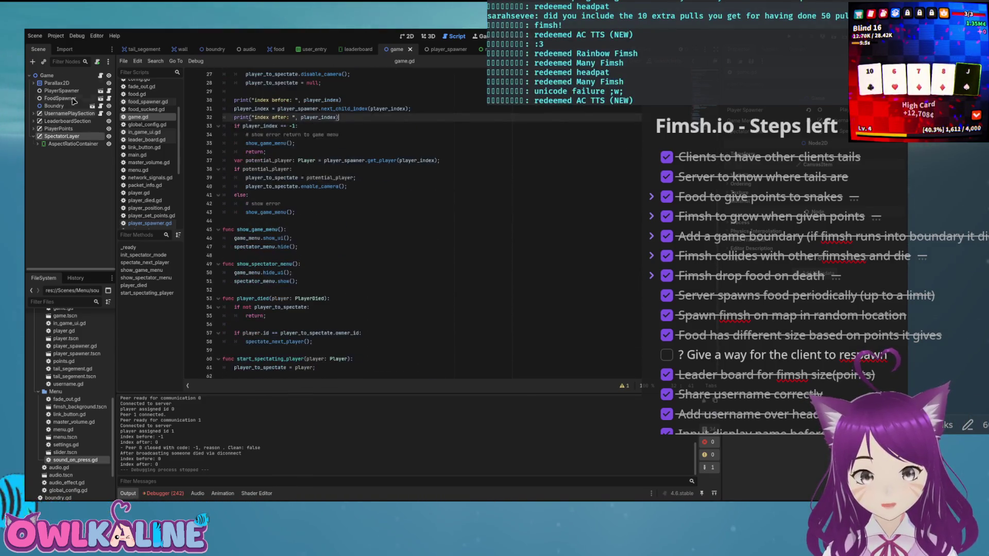
scroll(350, 231, up, 8)
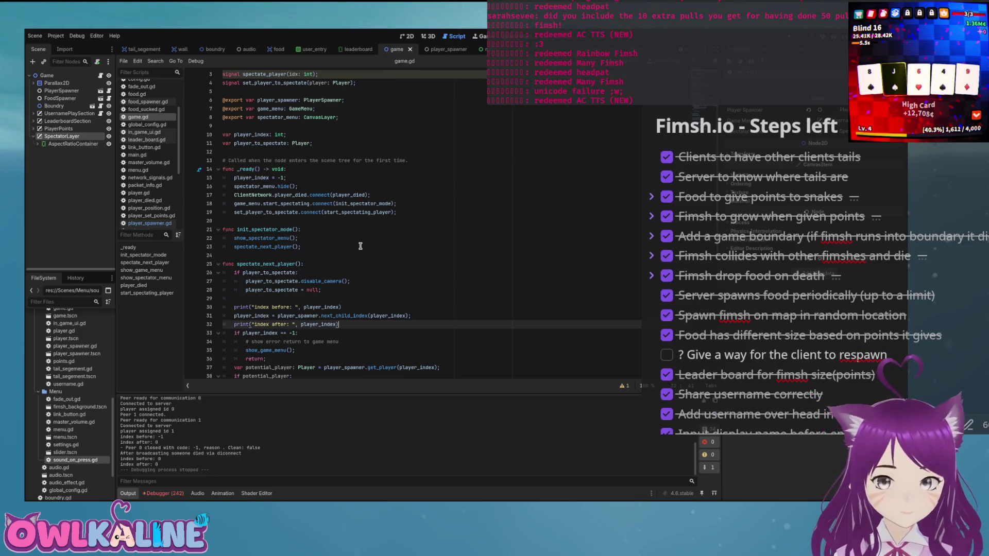
scroll(361, 243, down, 2)
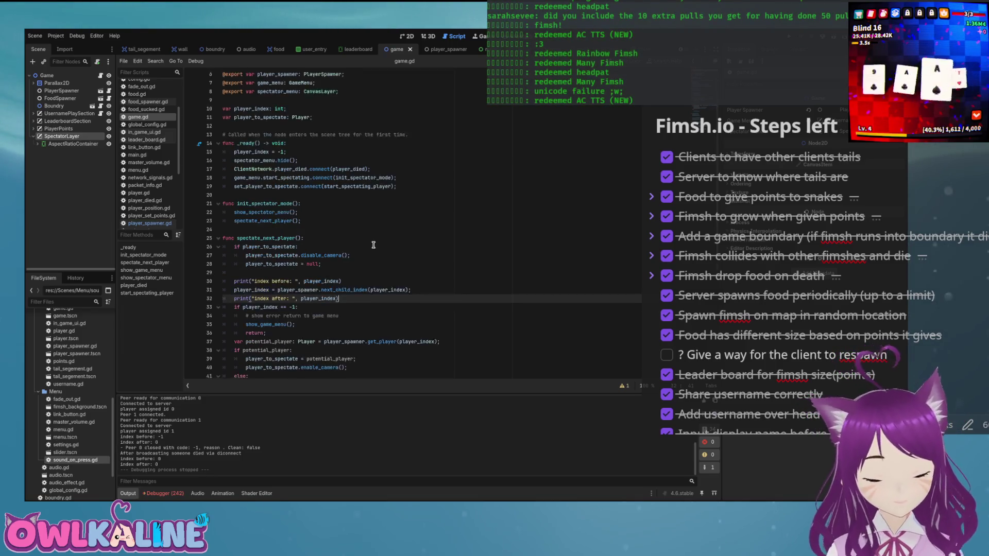
scroll(385, 247, down, 4)
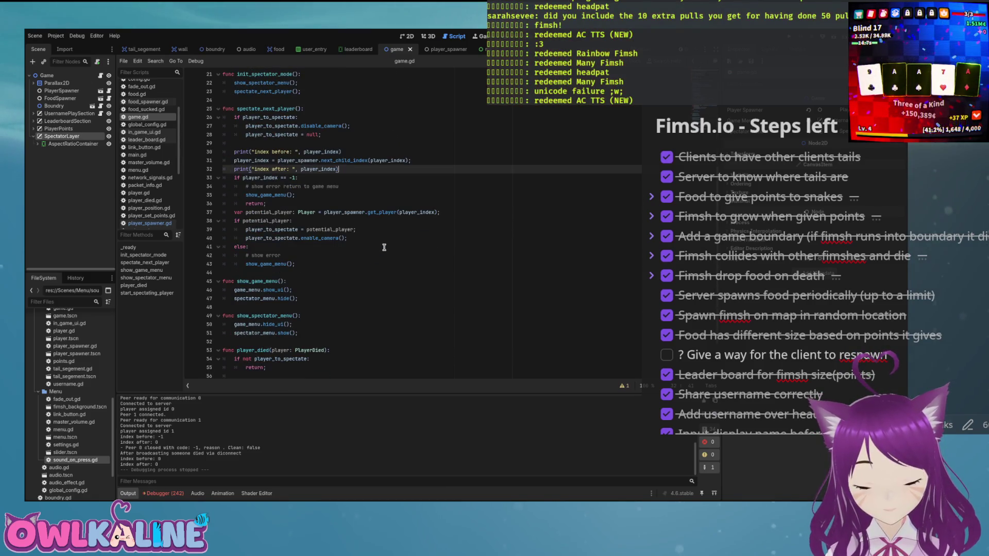
scroll(361, 226, up, 5)
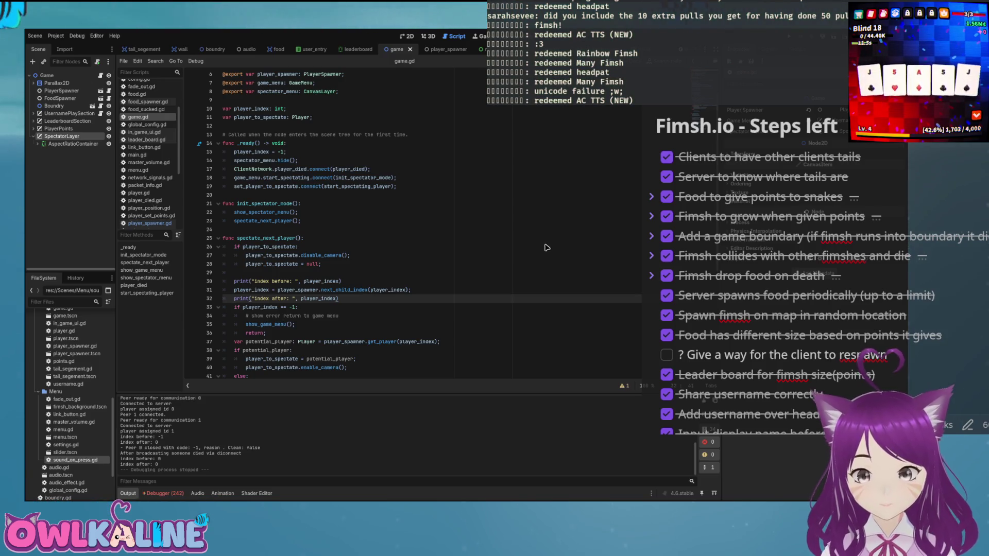
click(504, 334)
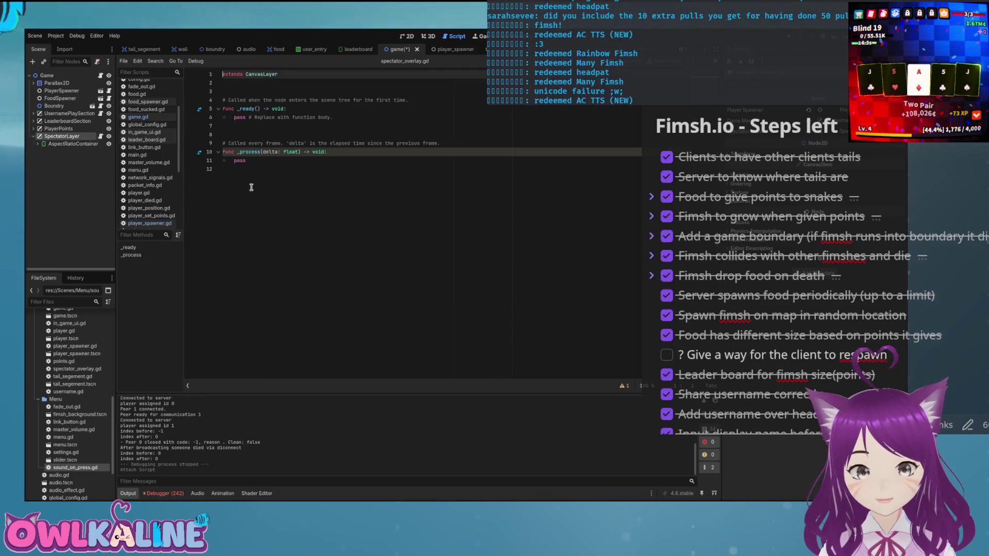
Declare class_name SpectatorMenu and change game.gd's spectator_menu export type from CanvasLayer to SpectatorMenu.
text(class_name S )
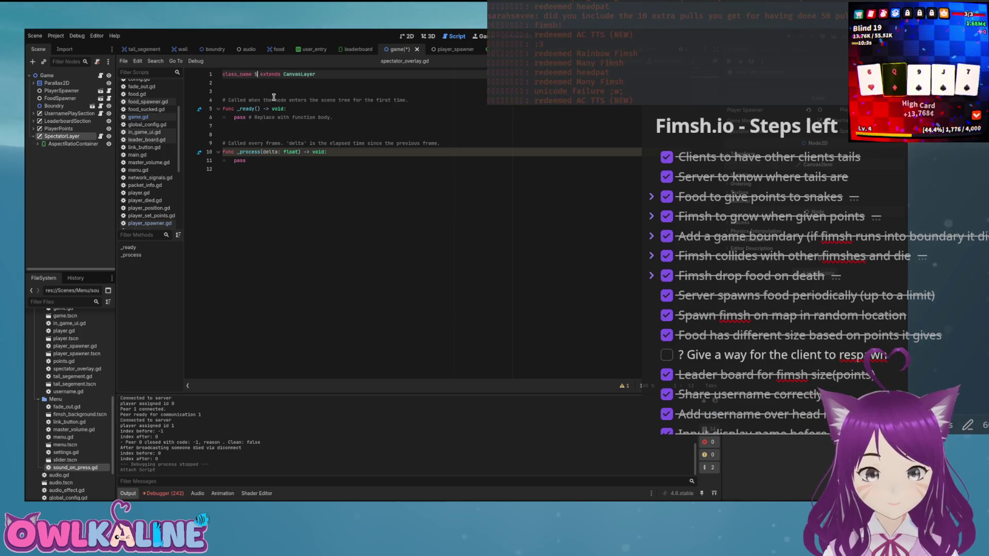
text(Menu)
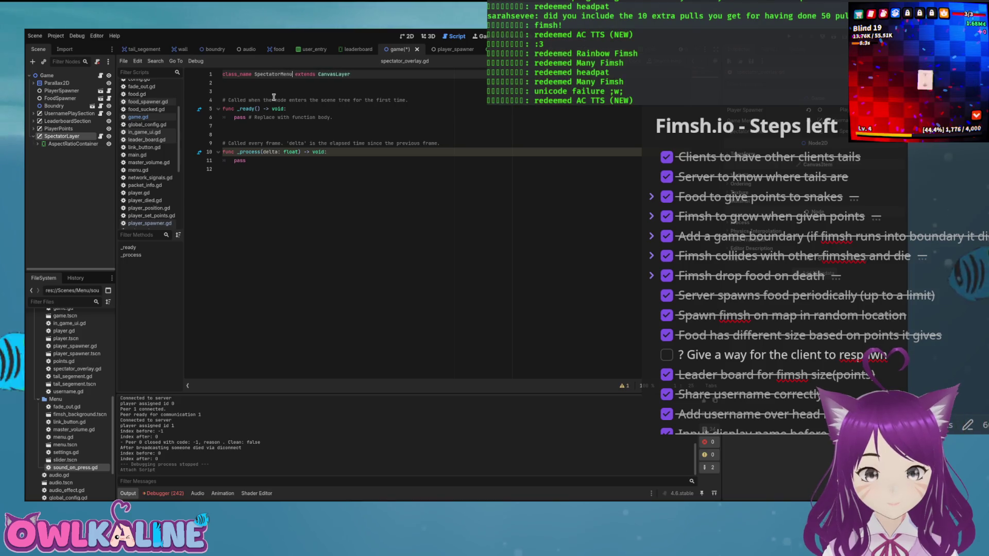
click(99, 76)
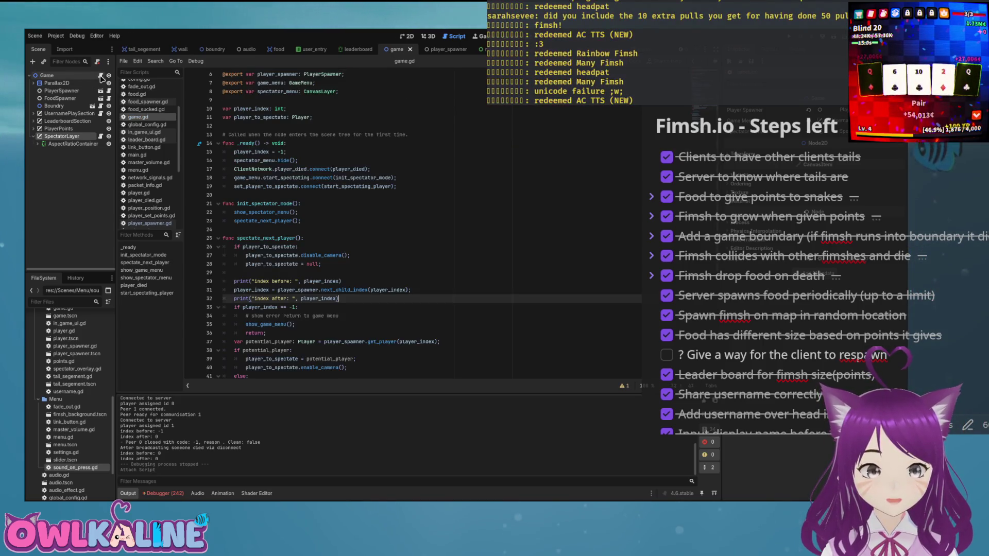
double_click(313, 134)
text(Spec)
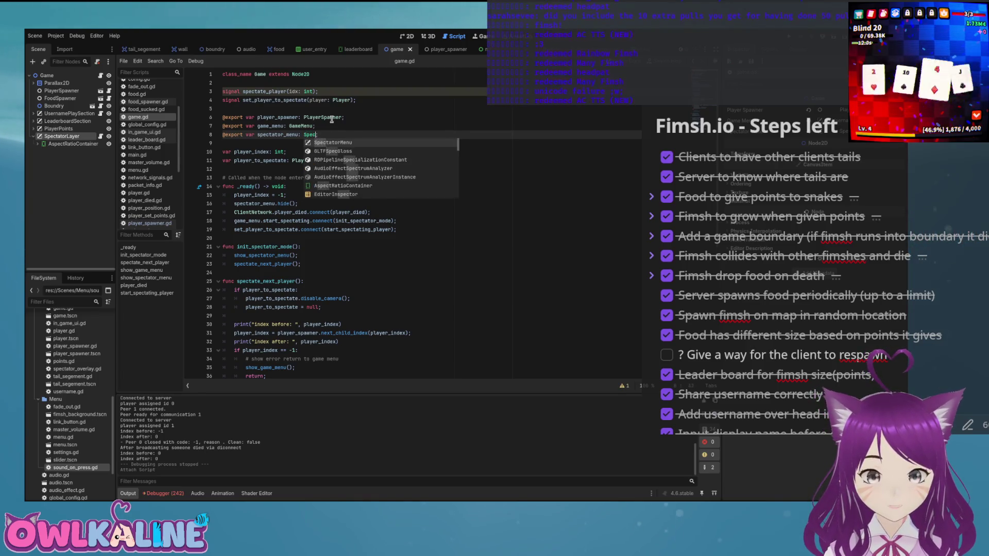
key(Return)
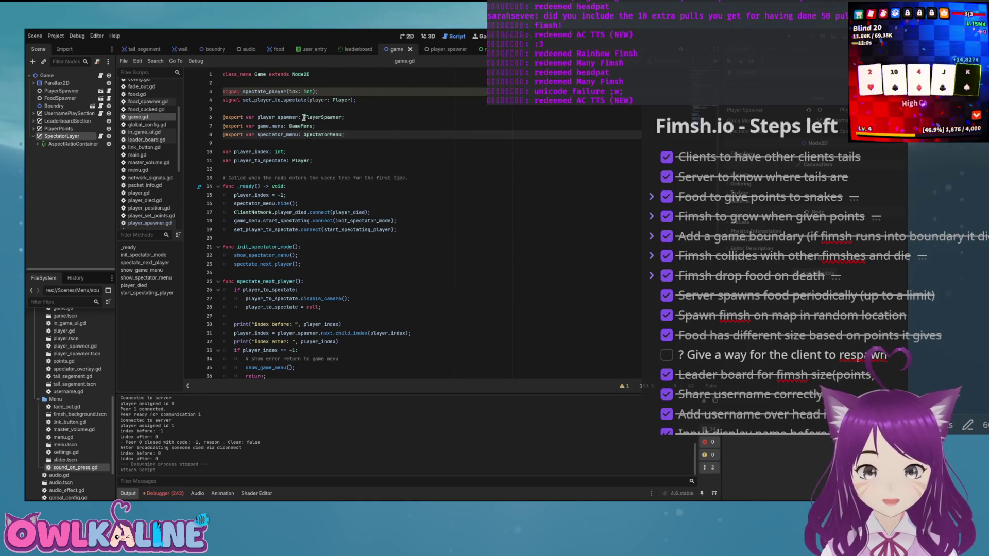
click(101, 136)
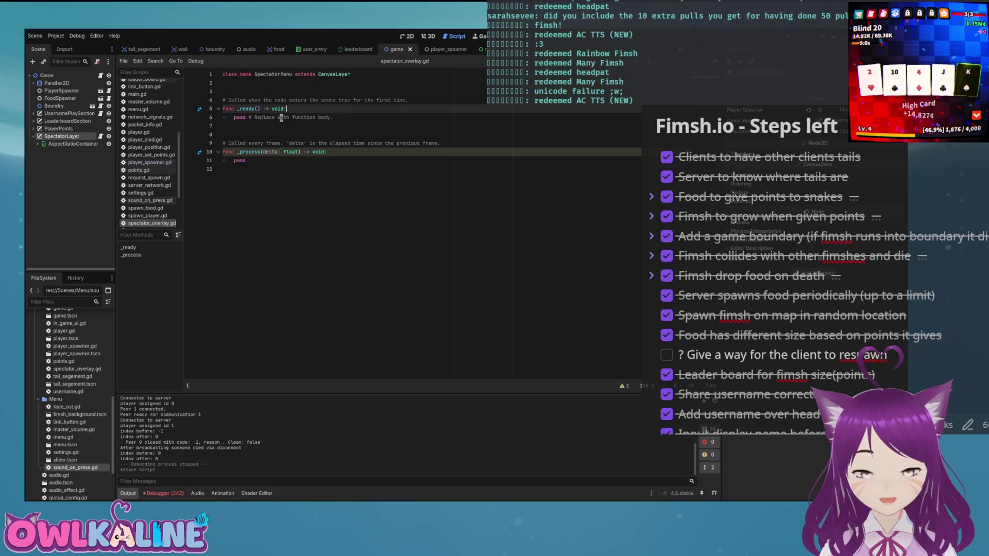
click(298, 82)
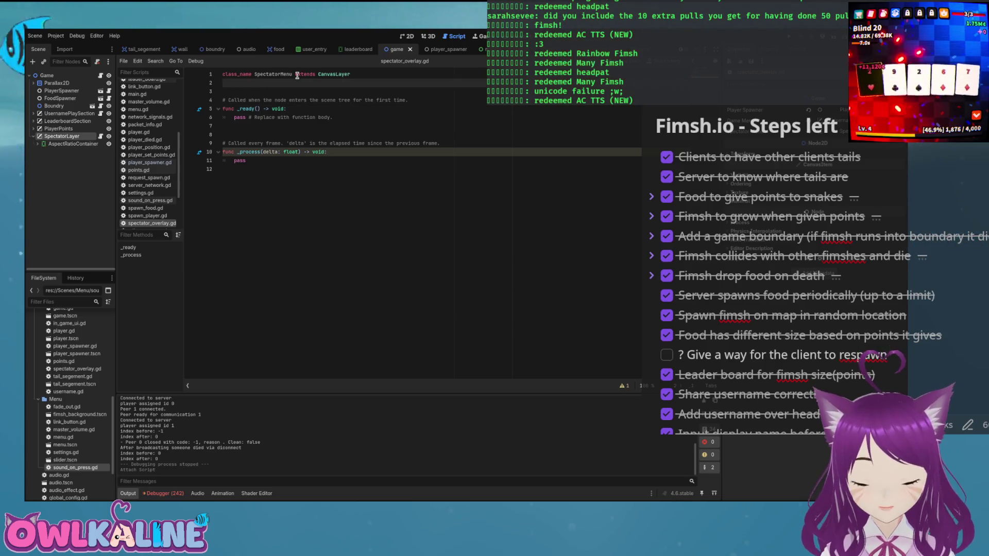
Declare the spectate_next_player signal below class_name.
key(Return)
text(signal nex)
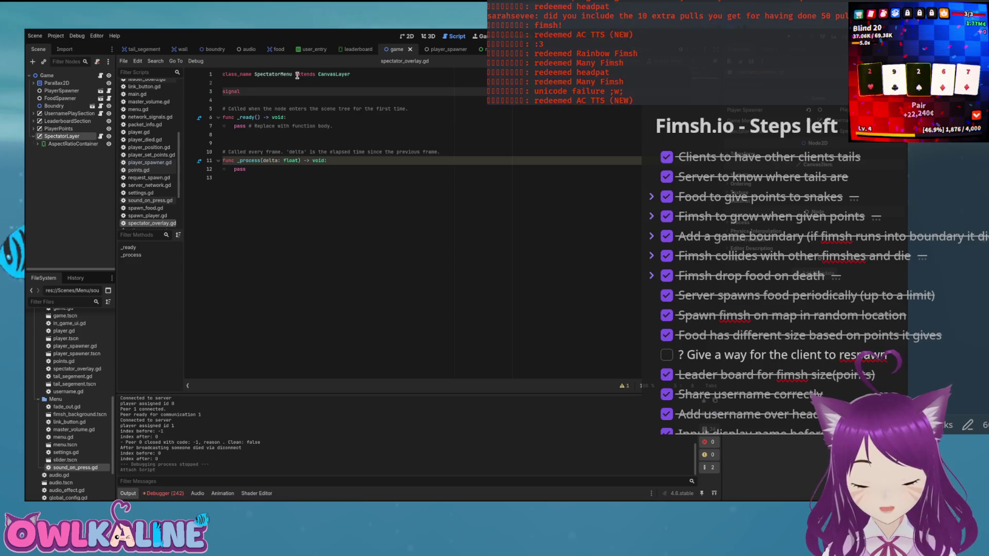
text(t_)
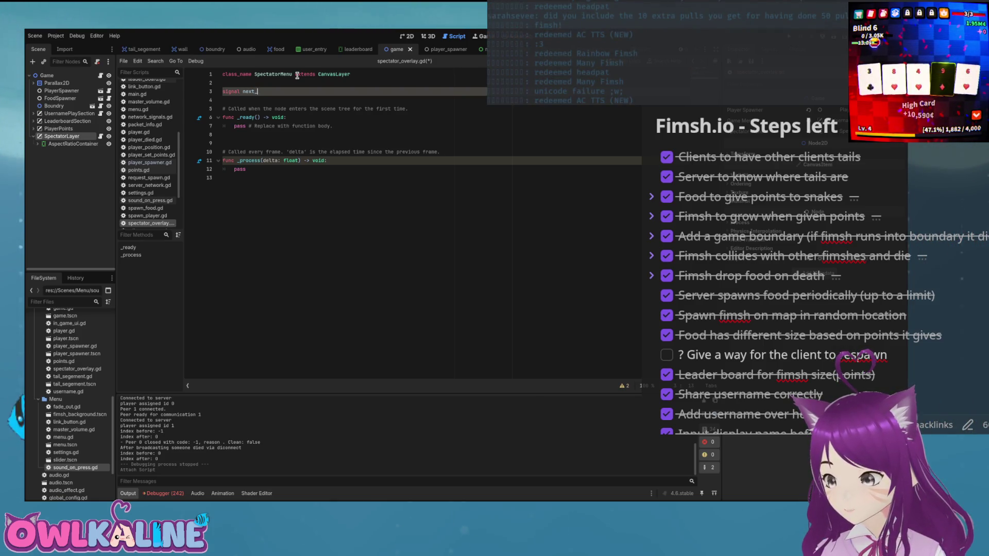
text(s)
key(BackSpace)
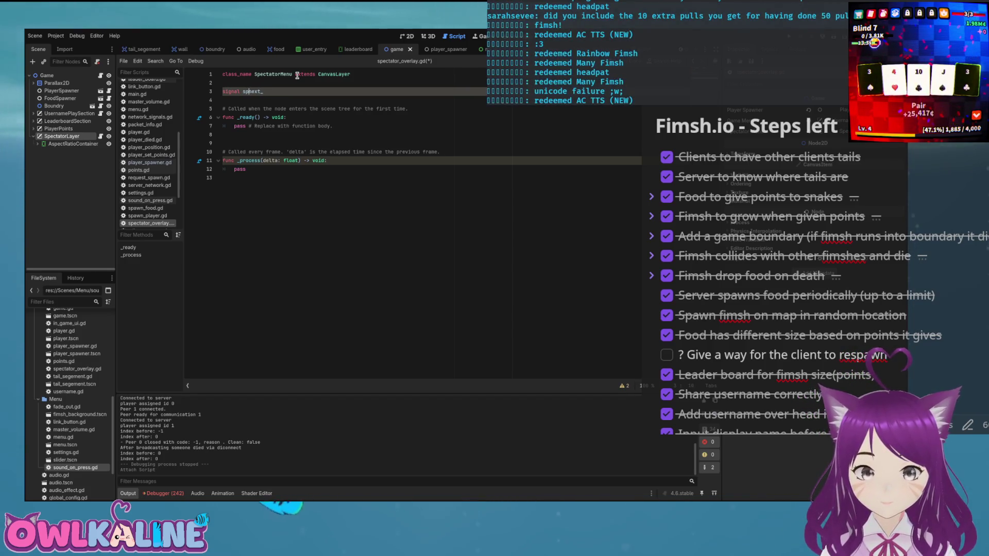
text(ectate_next_player;)
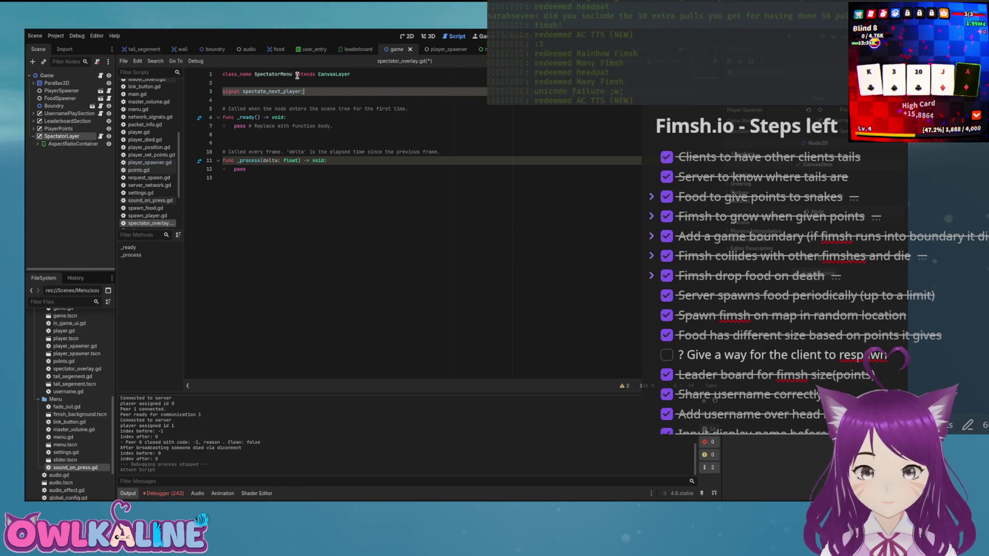
key(Return)
Add the spectate_previous_player and stop_spectating signals and save the script.
text(signal)
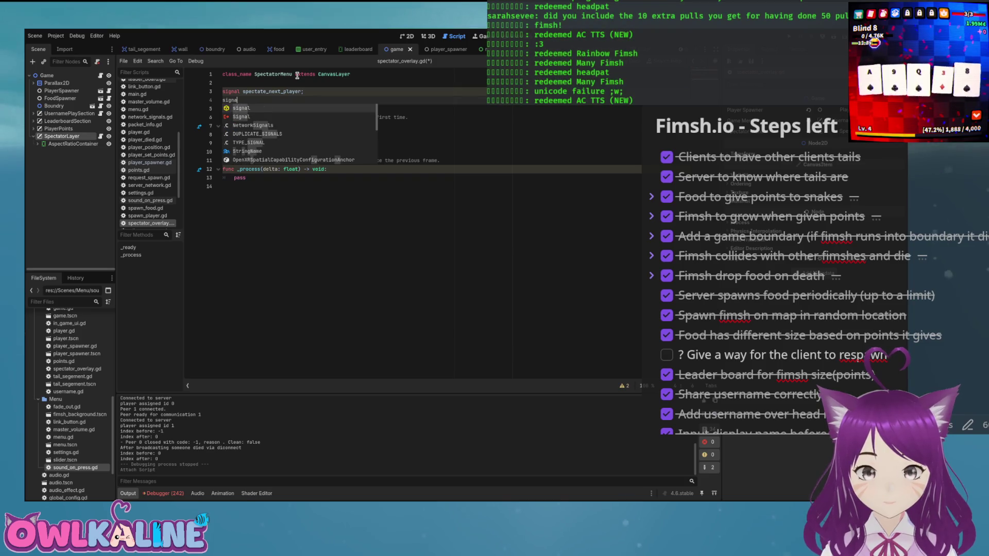
text( spectate_pre)
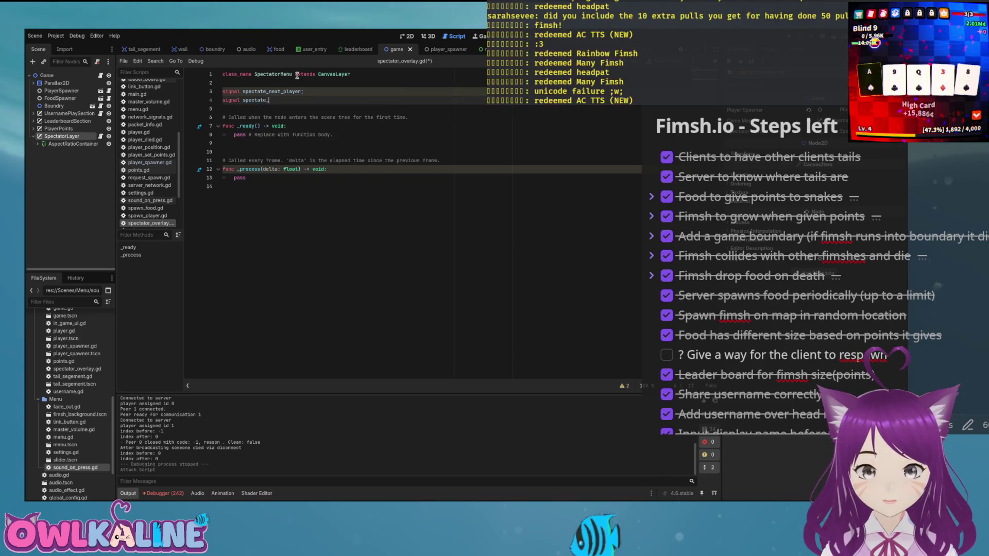
text(vious_player;)
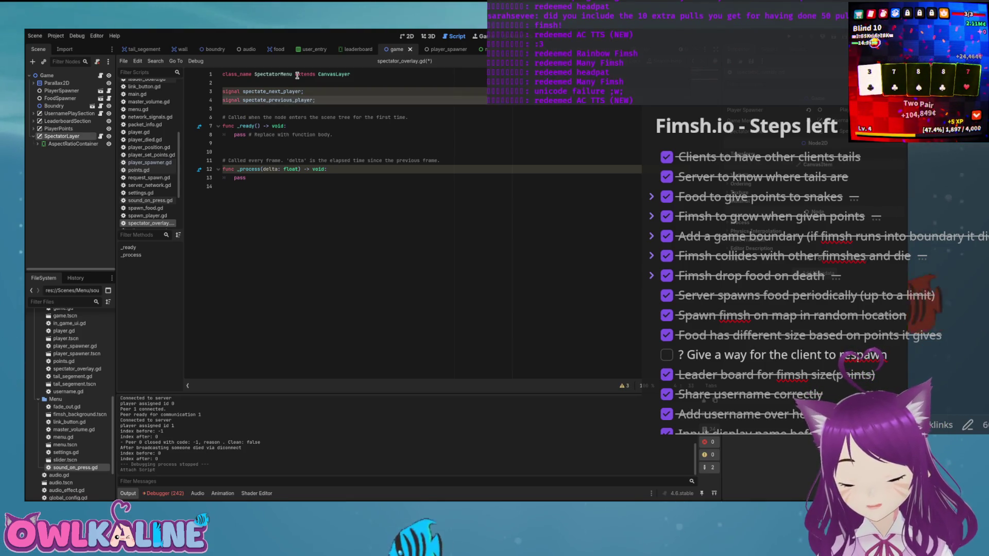
key(Return)
key(Return)
key(Up)
text(si)
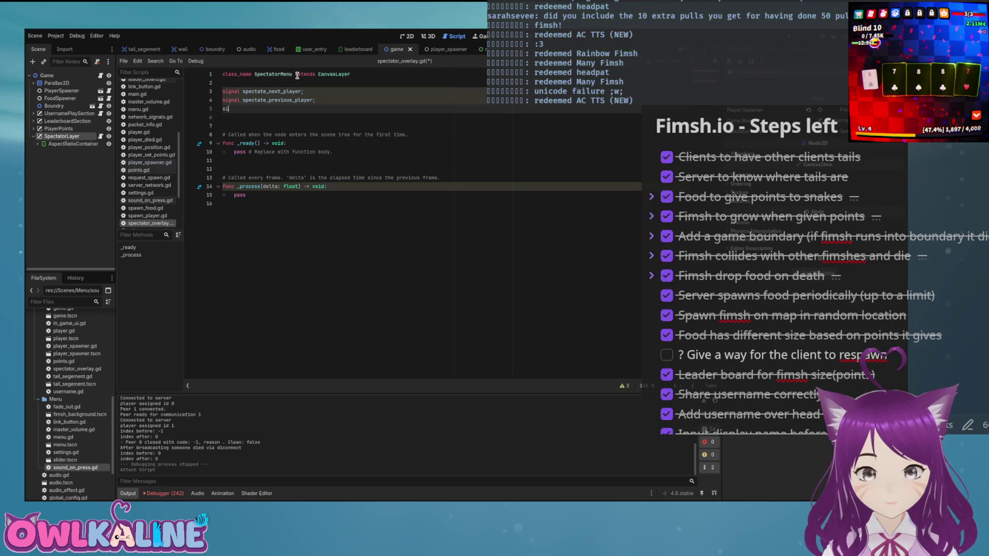
text(top_sp)
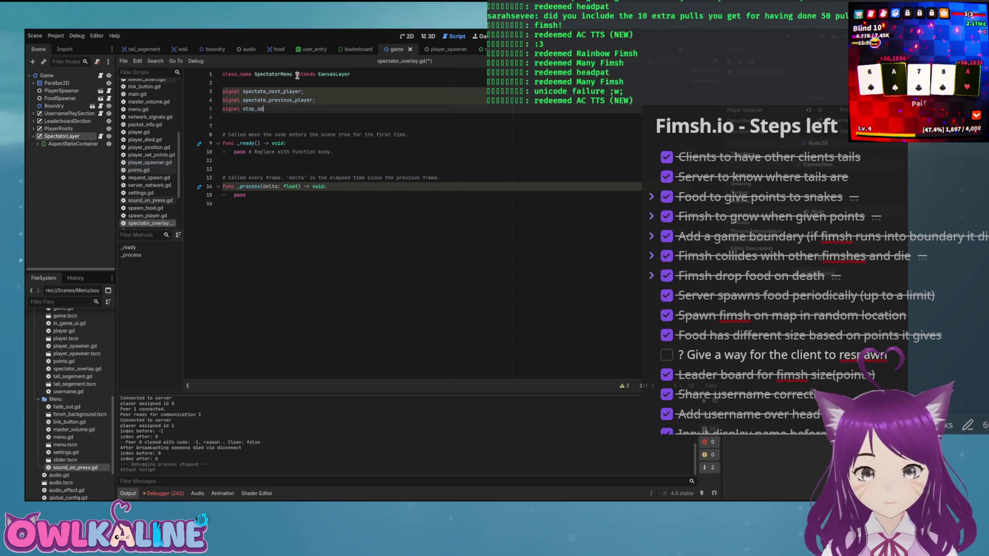
text(;)
key(ctrl+s)
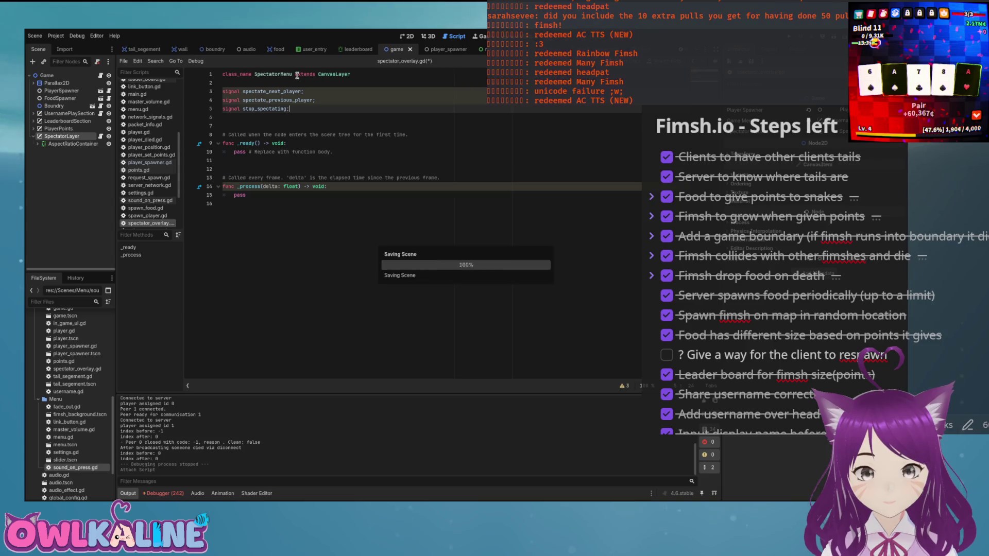
key(Down)
key(Down)
key(BackSpace)
key(ctrl+s)
key(Down)
key(Down)
key(Down)
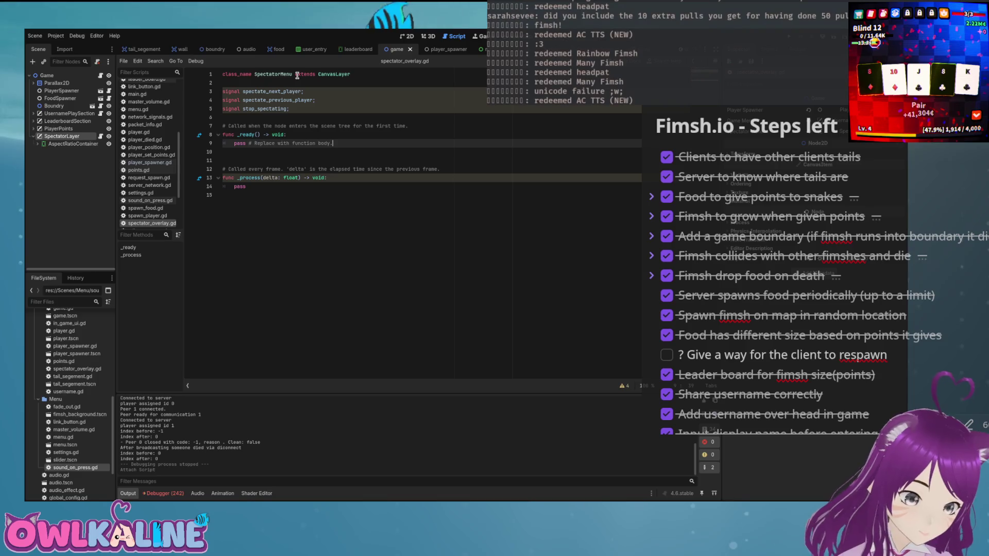
Replace pass in the overlay's _ready with visible = false.
key(Home)
key(shift+End)
text(visible = fa)
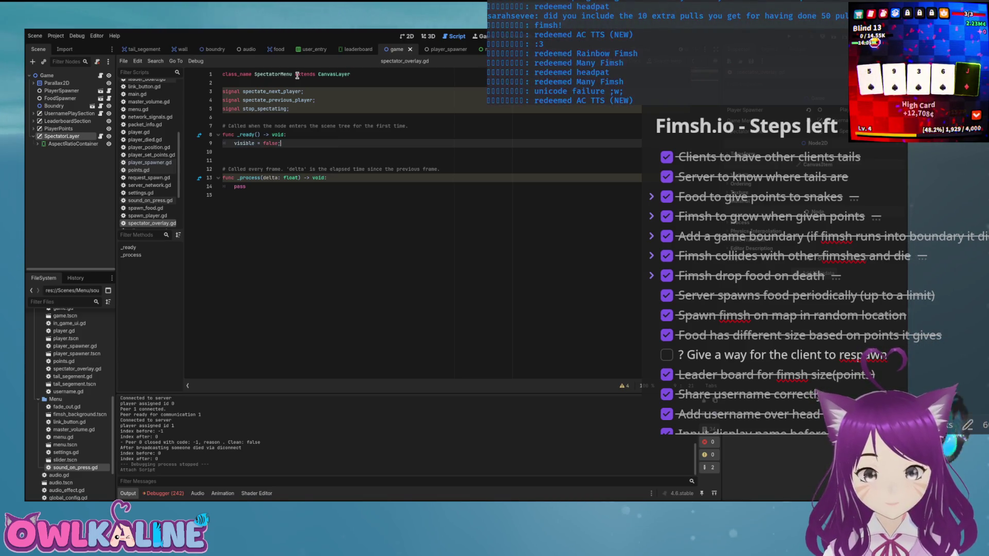
Delete spectator_menu.hide() from game.gd's _ready and tidy the overlay script's blank lines.
click(100, 76)
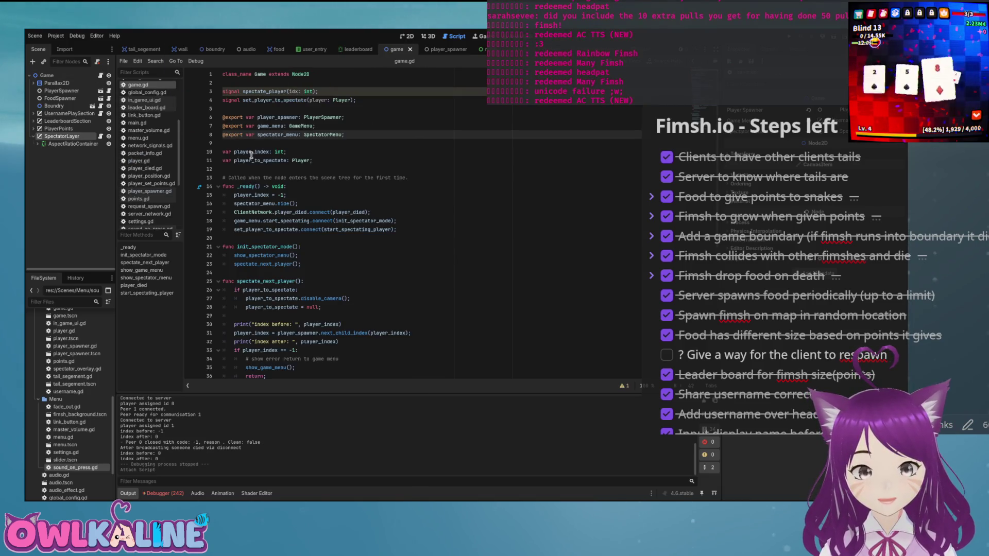
drag(304, 204, 240, 200)
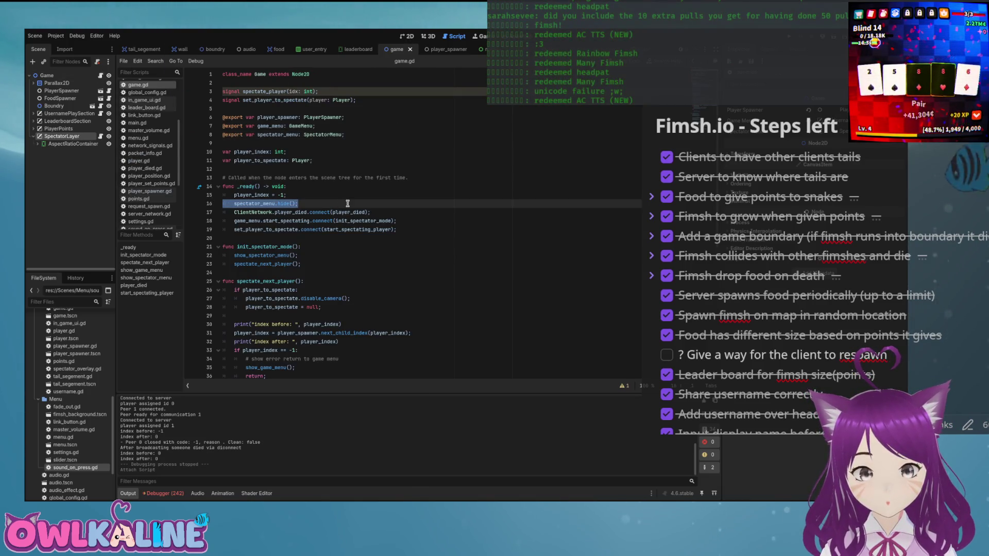
key(BackSpace)
key(BackSpace)
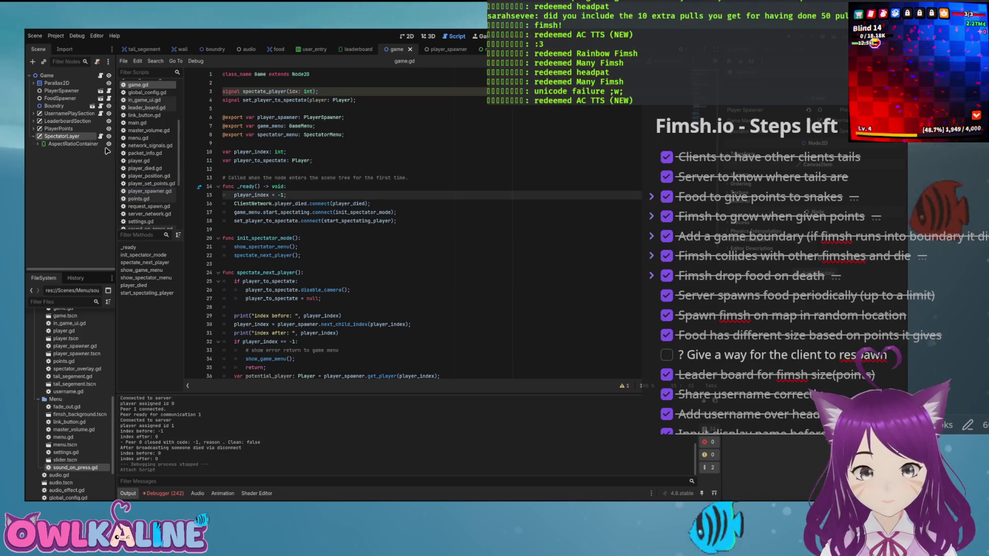
click(101, 136)
key(Down)
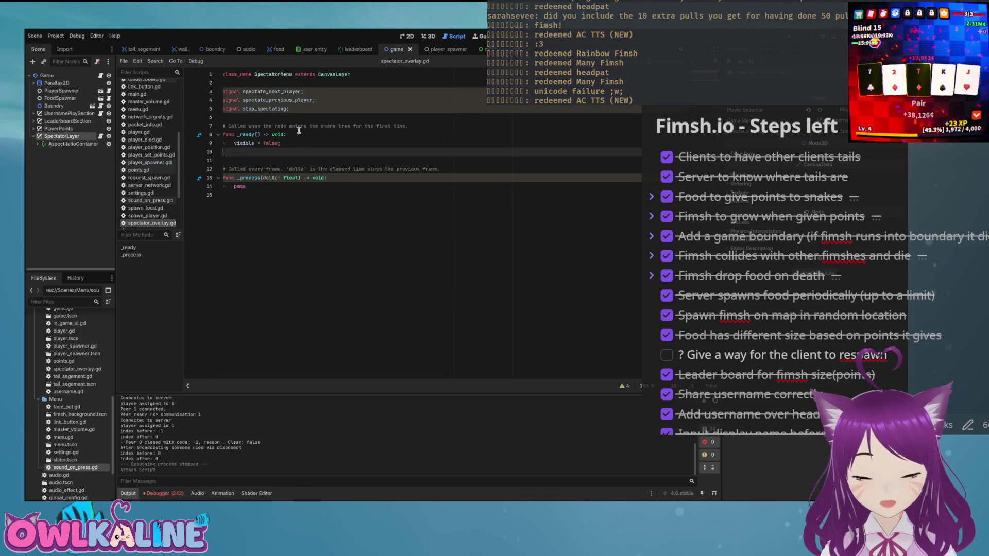
key(BackSpace)
key(Down)
key(Down)
key(Down)
key(Down)
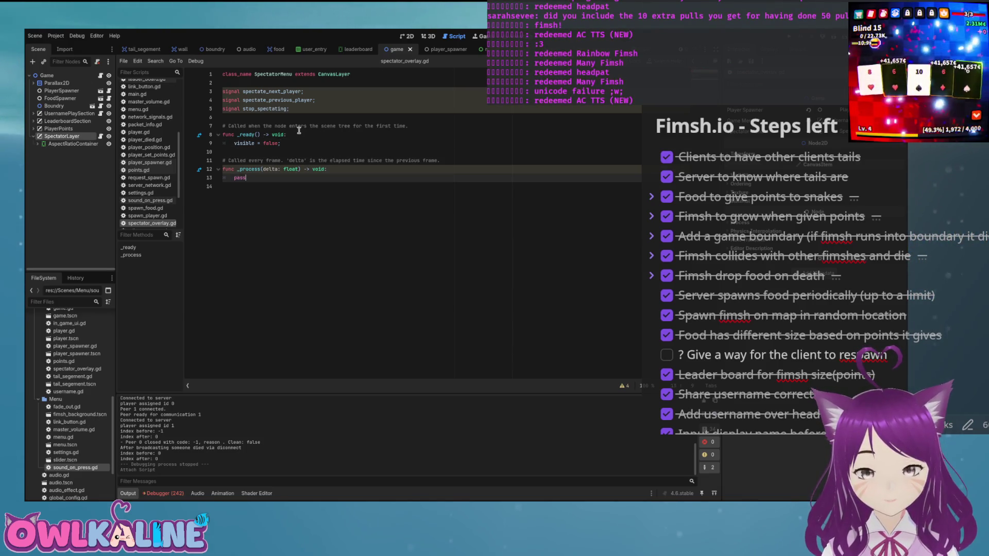
key(Up)
key(Up)
key(Up)
key(Return)
key(Return)
Export previous_button and next_button as BaseButton, save, and open a line after visible = false.
key(Up)
text(#)
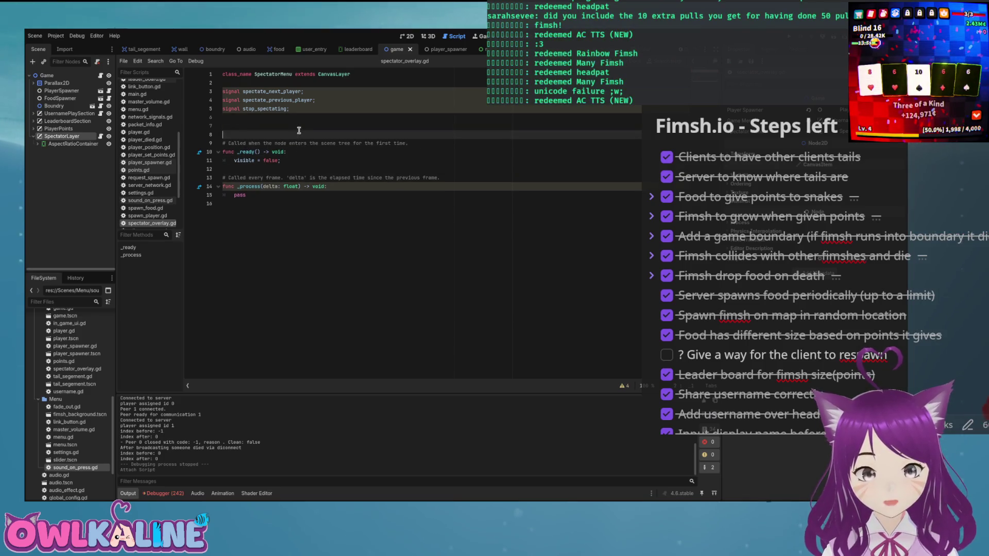
text(@e)
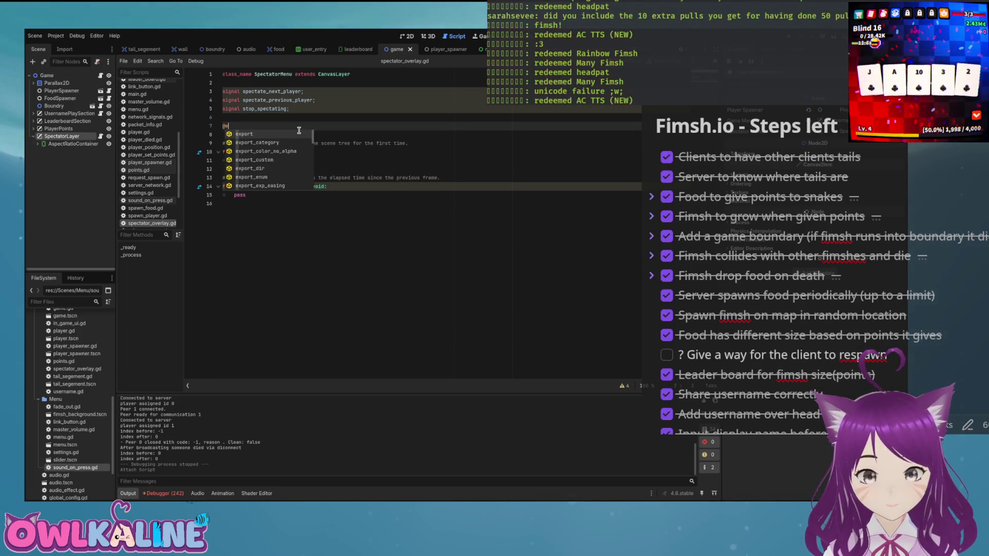
text( var )
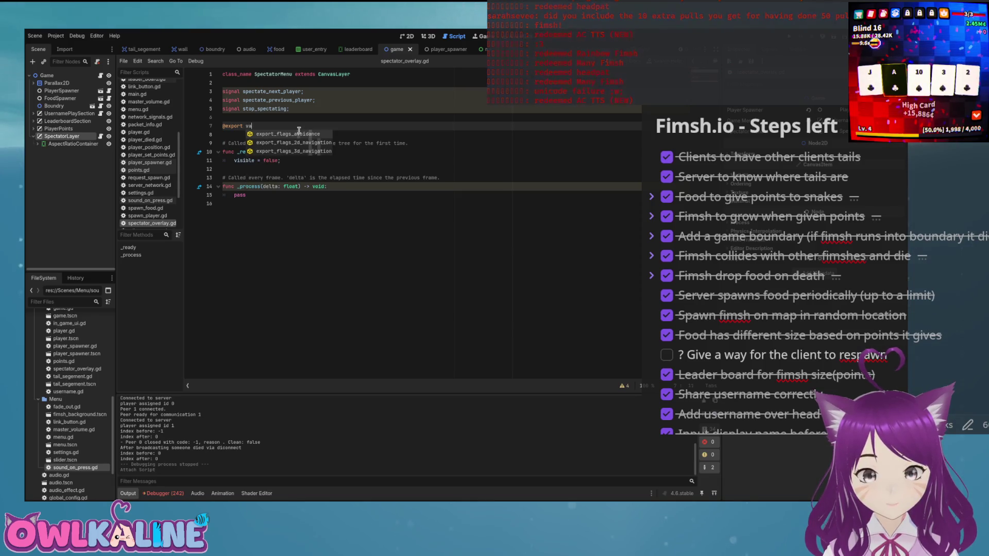
text(previous_button:)
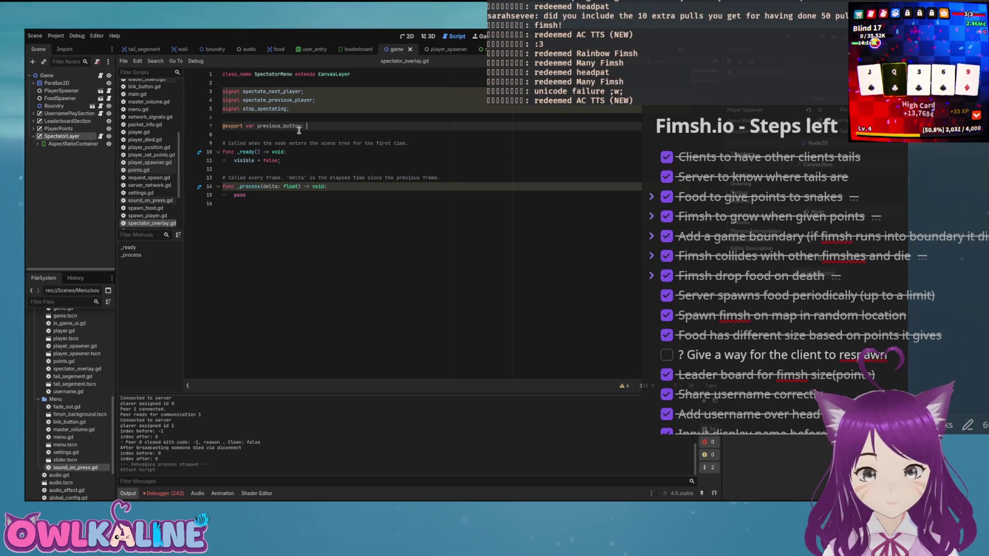
text( BaseButton;)
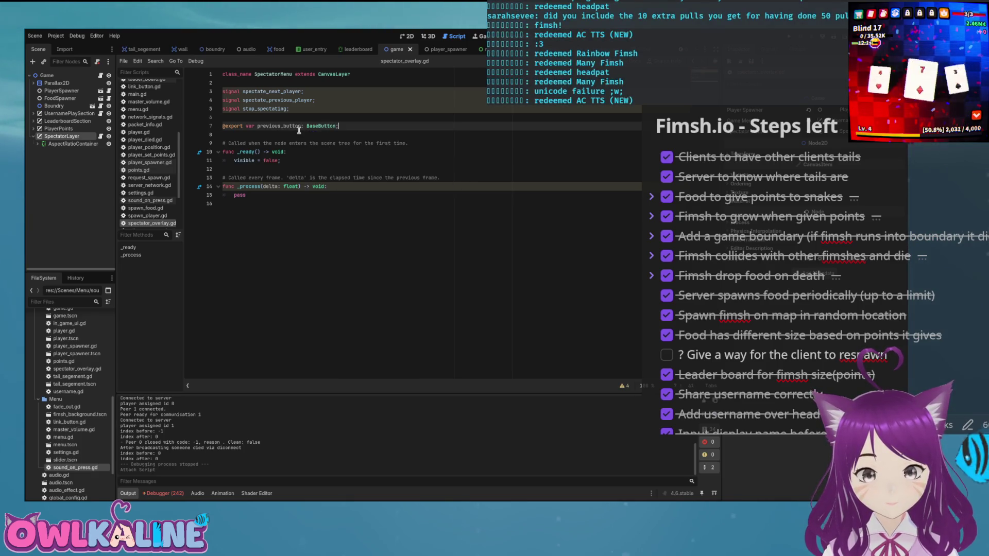
key(ctrl+shift+d)
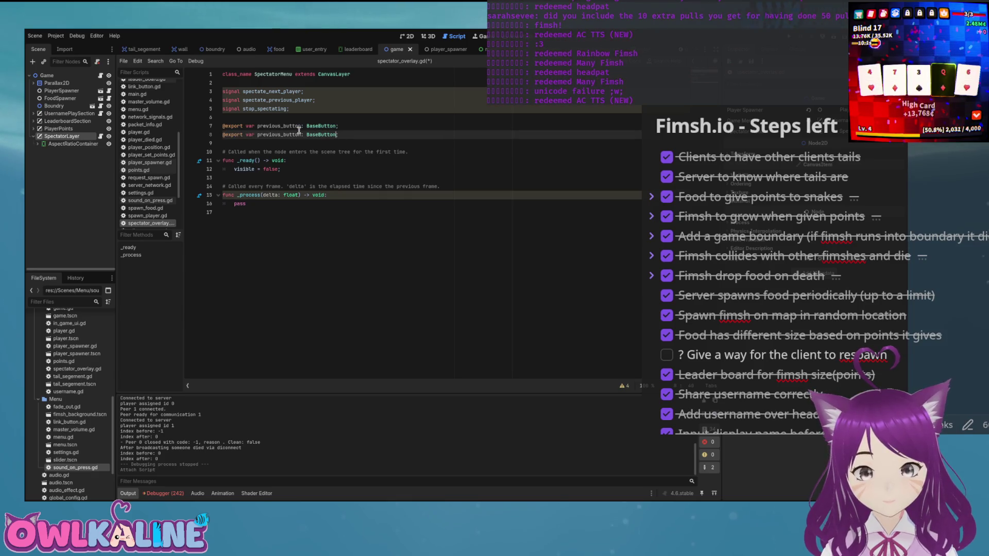
key(BackSpace)
key(BackSpace)
key(BackSpace)
text(next)
key(ctrl+s)
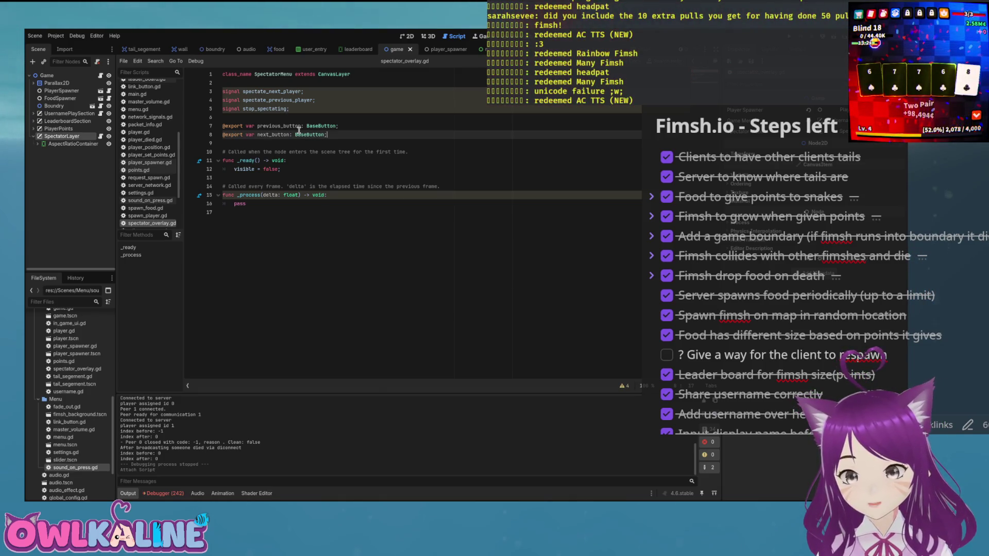
key(Down)
key(Down)
key(Down)
key(Return)
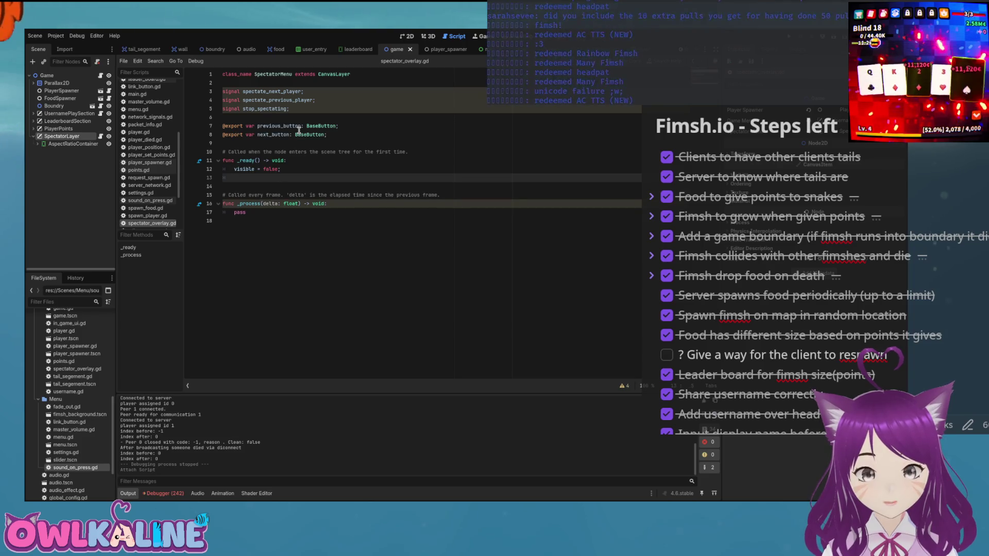
Connect previous_button.pressed in _ready and declare a next_player function below it.
text(vious_button.connect()
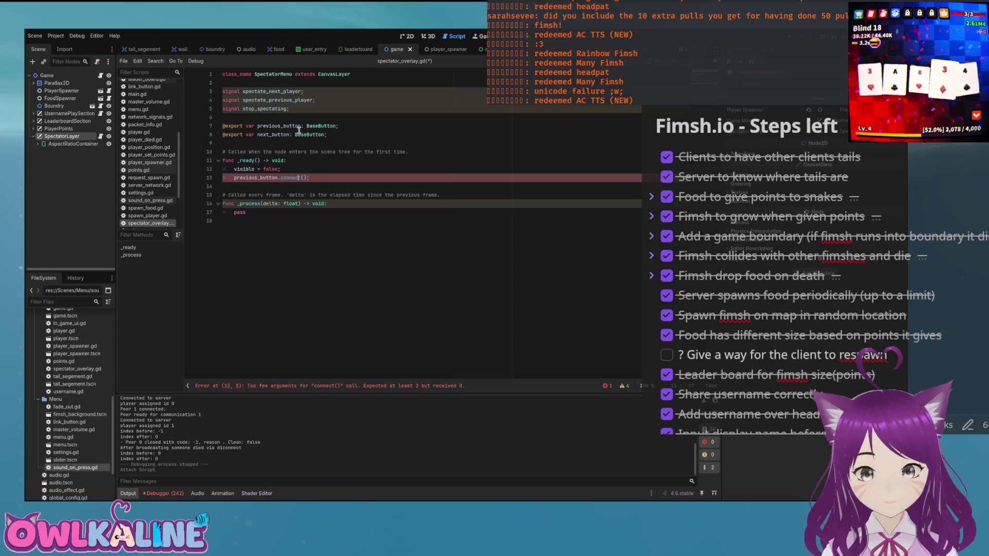
text(essed.)
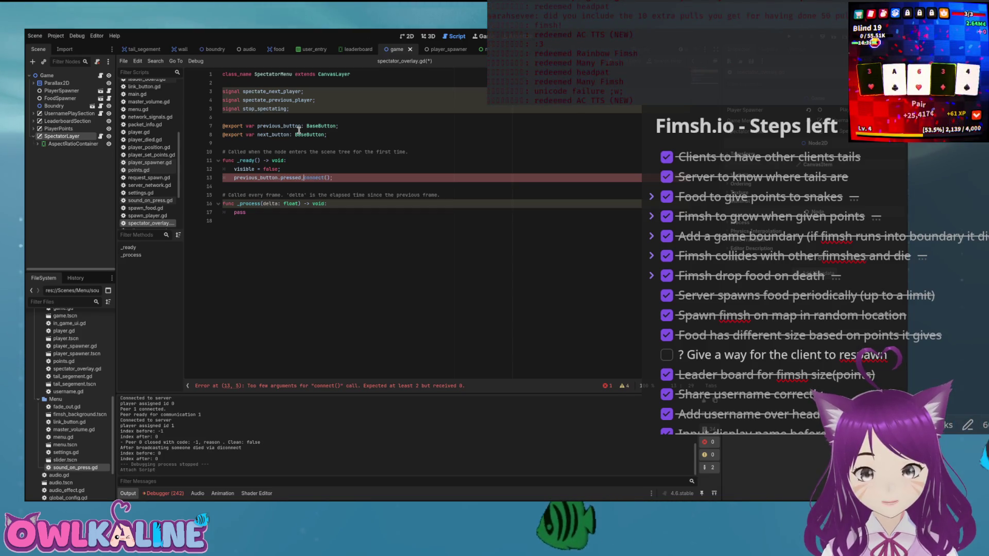
key(Down)
key(Return)
key(Return)
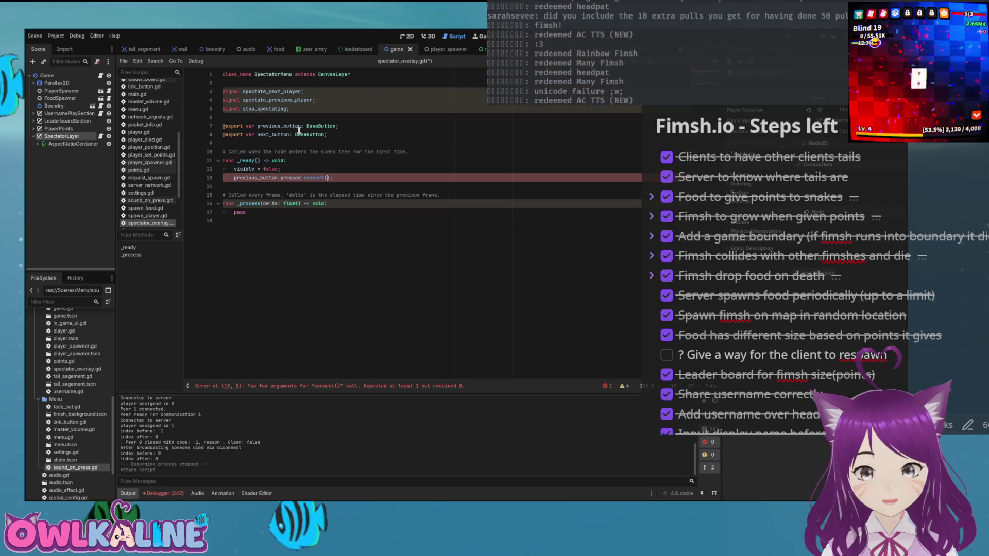
key(Up)
text(func )
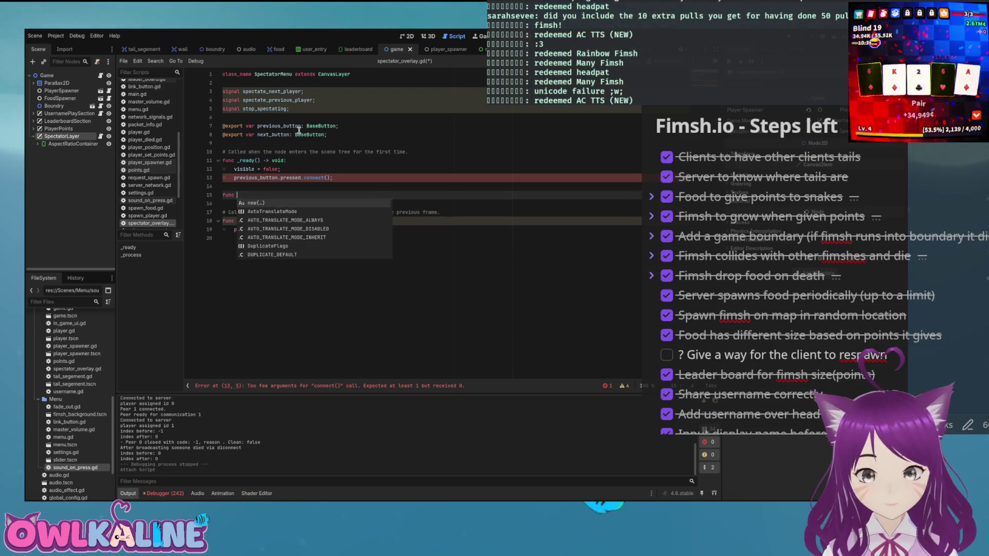
text(next_player()
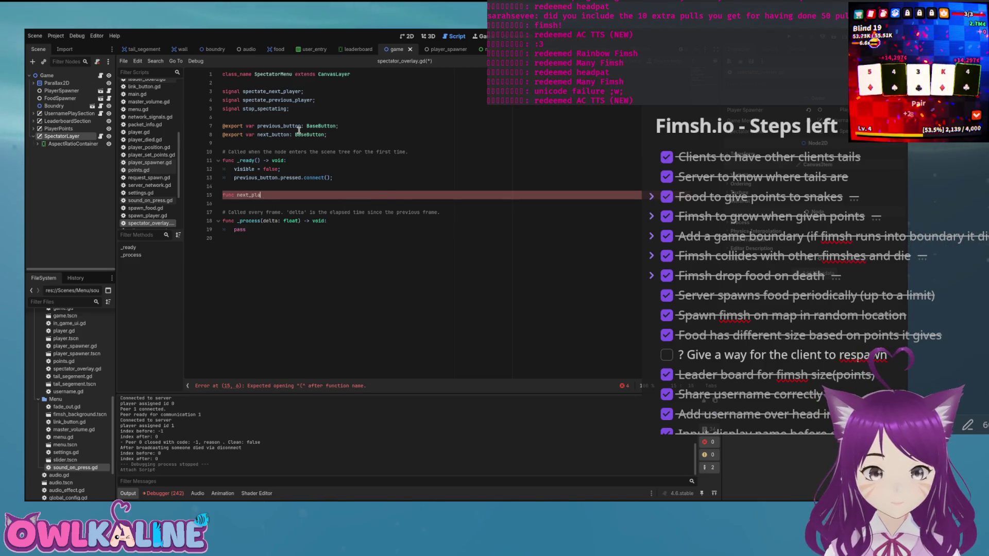
text():)
Make next_player emit the spectate_next_player signal.
key(Up)
key(Up)
key(End)
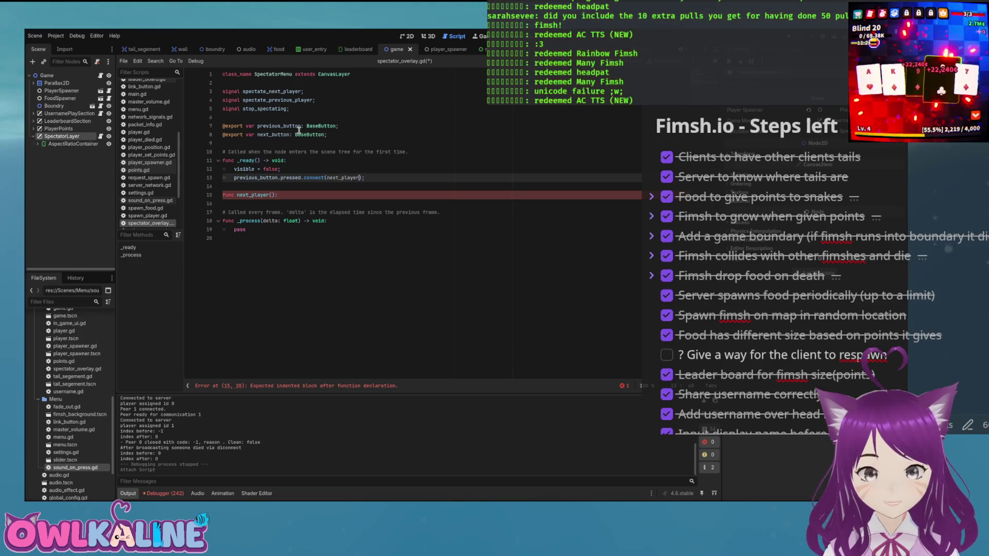
key(Down)
key(Down)
key(Down)
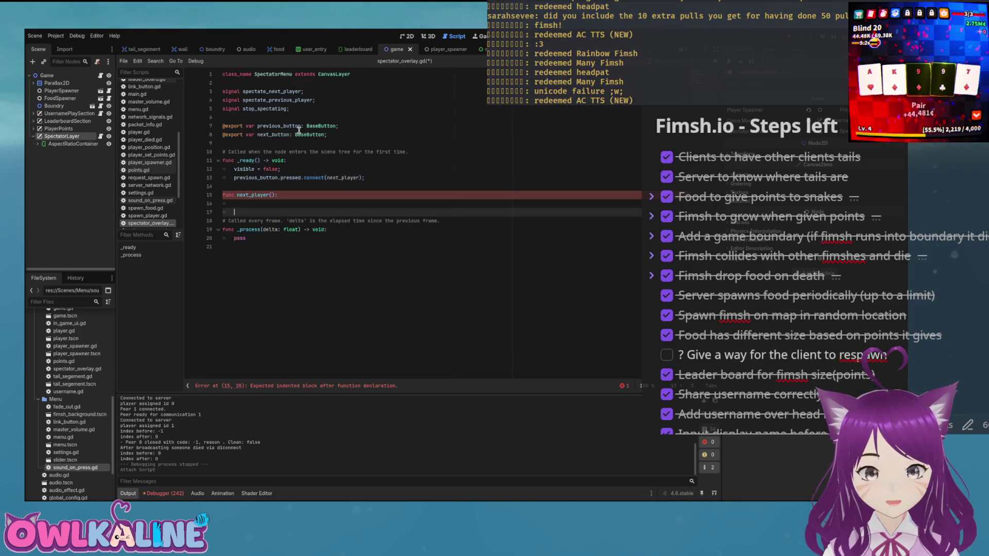
key(Up)
key(Down)
text(next_player.)
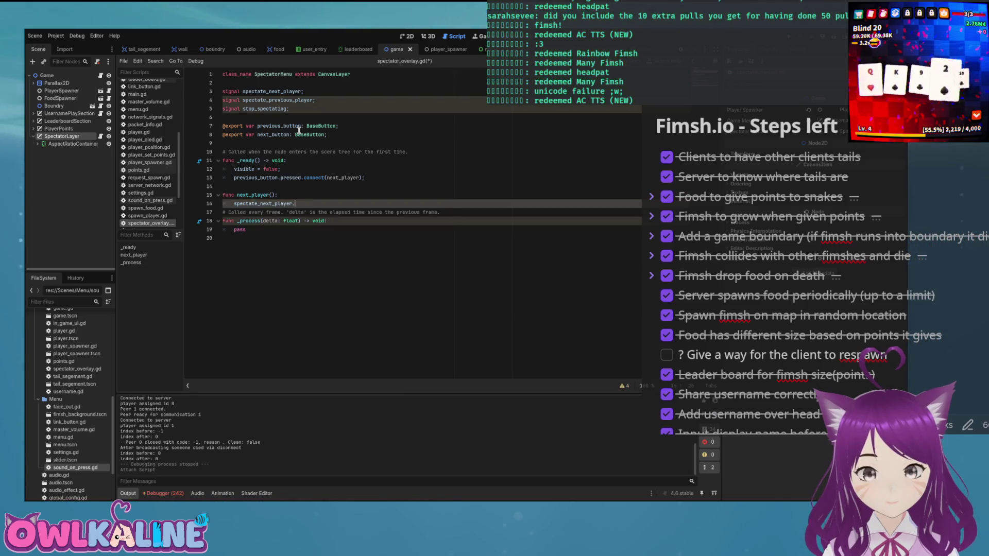
key(Return)
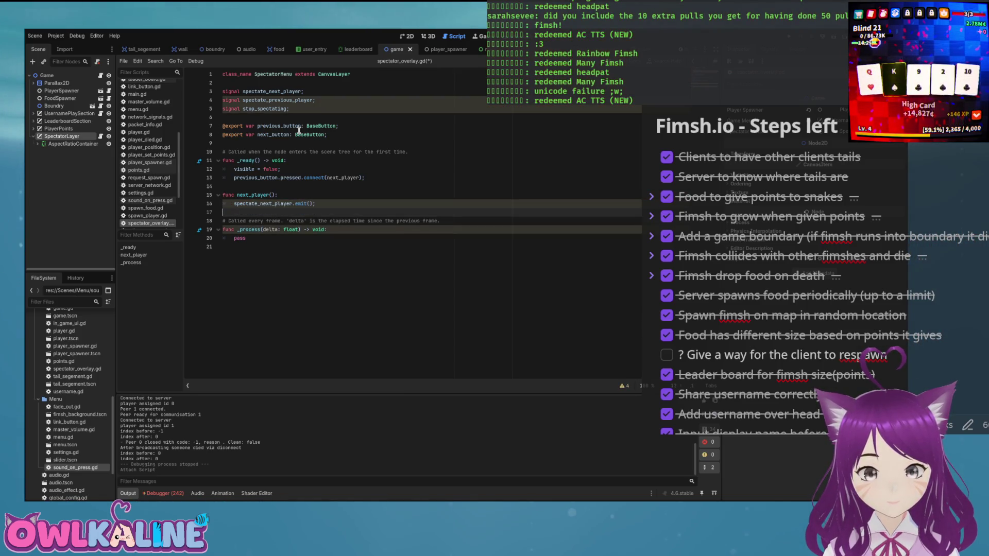
Add a prev_player function that emits spectate_previous_player, and save.
key(Return)
key(Return)
key(Up)
text(func prev_)
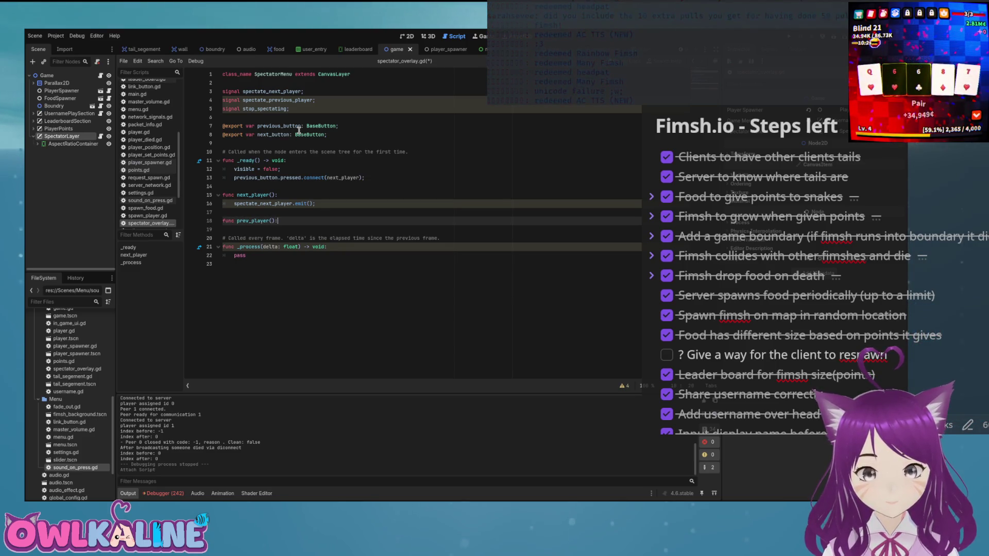
key(Return)
text(ate_previous_player.emit();)
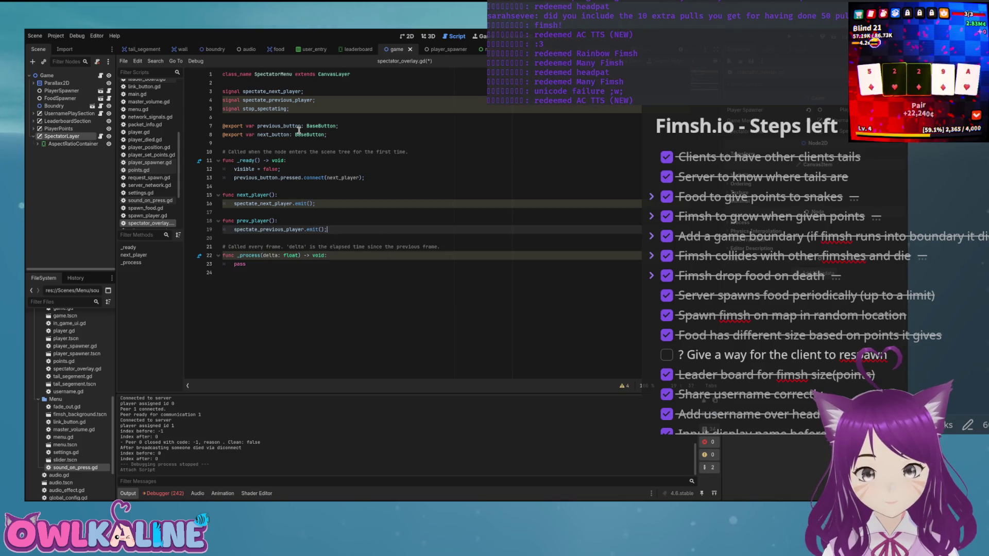
key(ctrl+s)
Connect next_button.pressed to next_player and previous_button.pressed to prev_player in _ready.
key(Up)
key(Up)
key(Up)
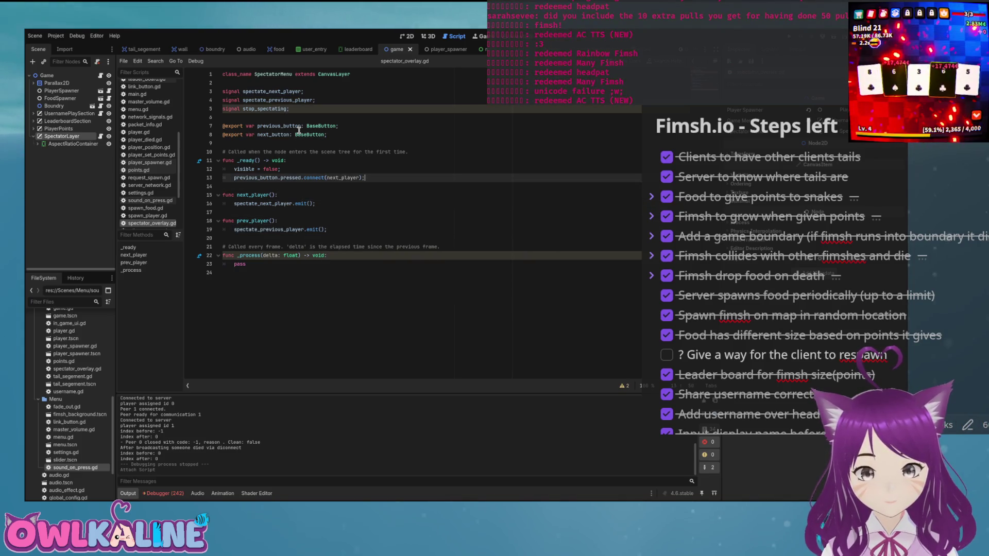
key(ctrl+shift+d)
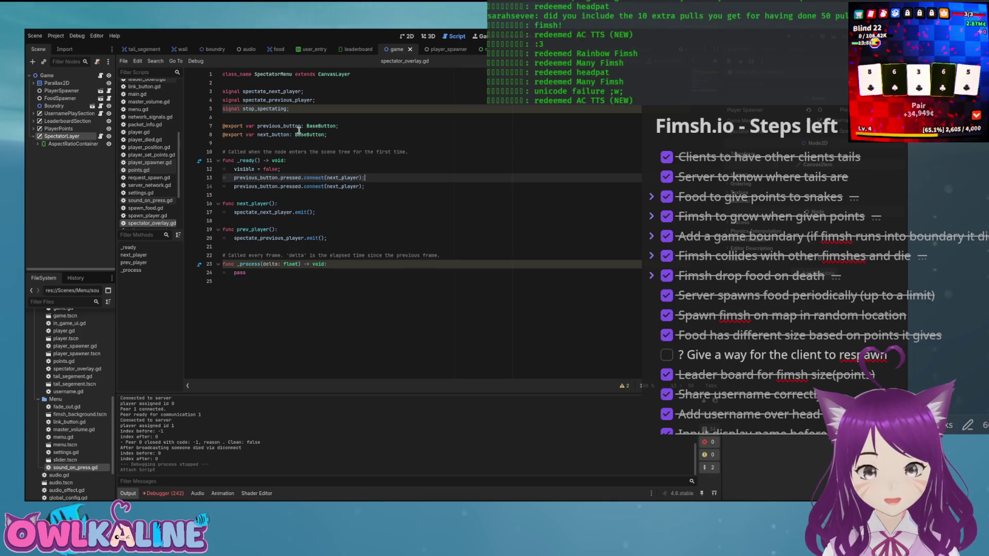
key(Down)
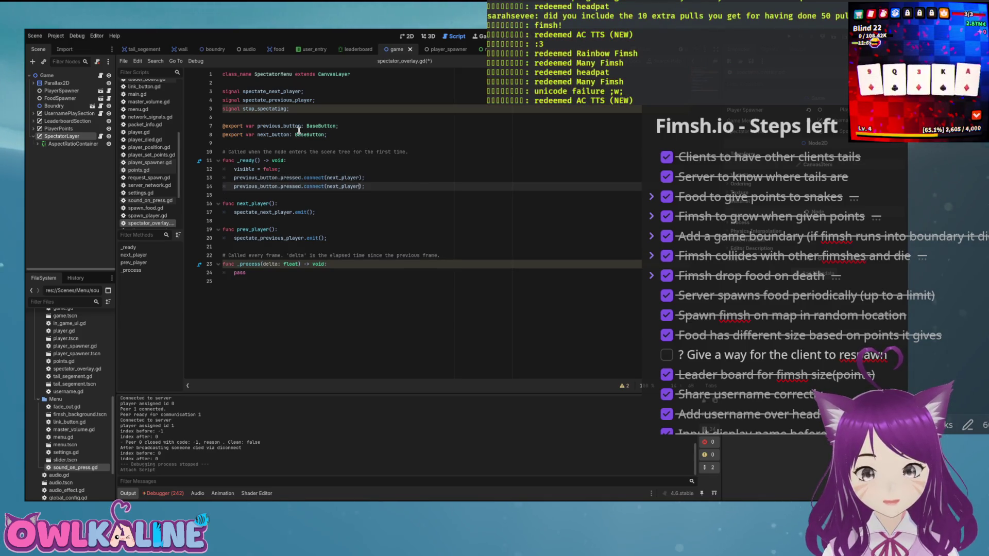
text(v)
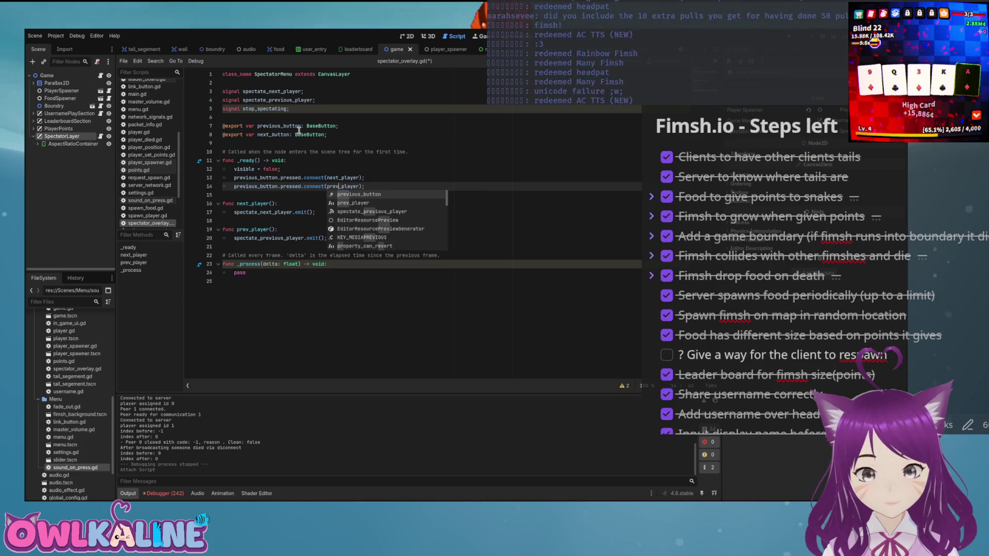
key(Return)
key(Up)
key(Home)
key(Delete)
key(Delete)
key(Delete)
key(Delete)
key(Delete)
key(Delete)
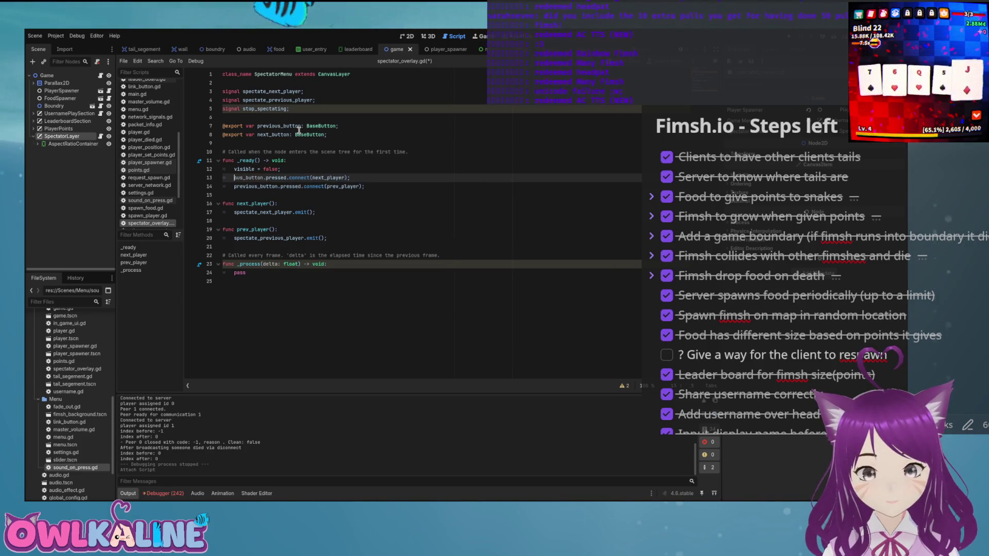
text(next)
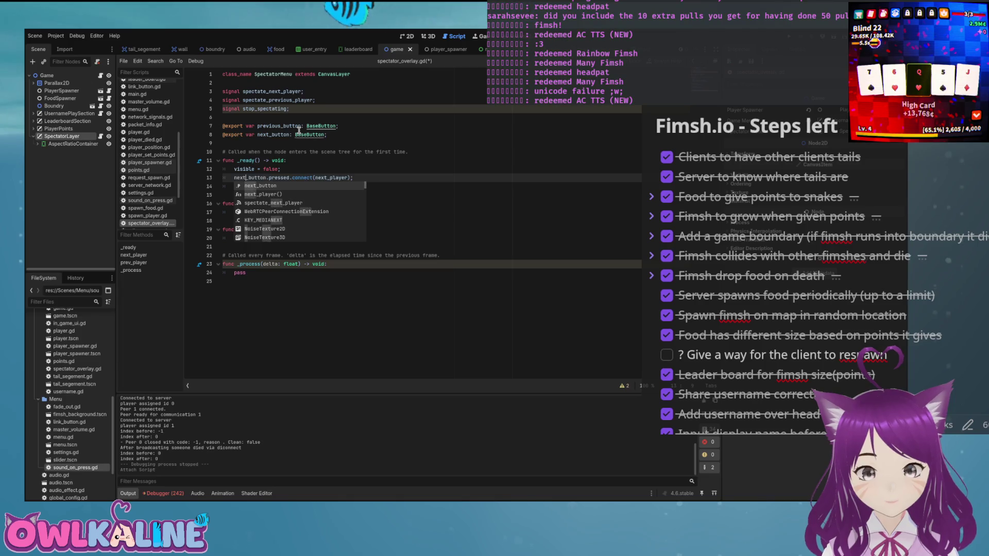
key(Escape)
Save and move the next_button export above previous_button.
key(Up)
key(Up)
key(ctrl+s)
key(Up)
key(Up)
key(Up)
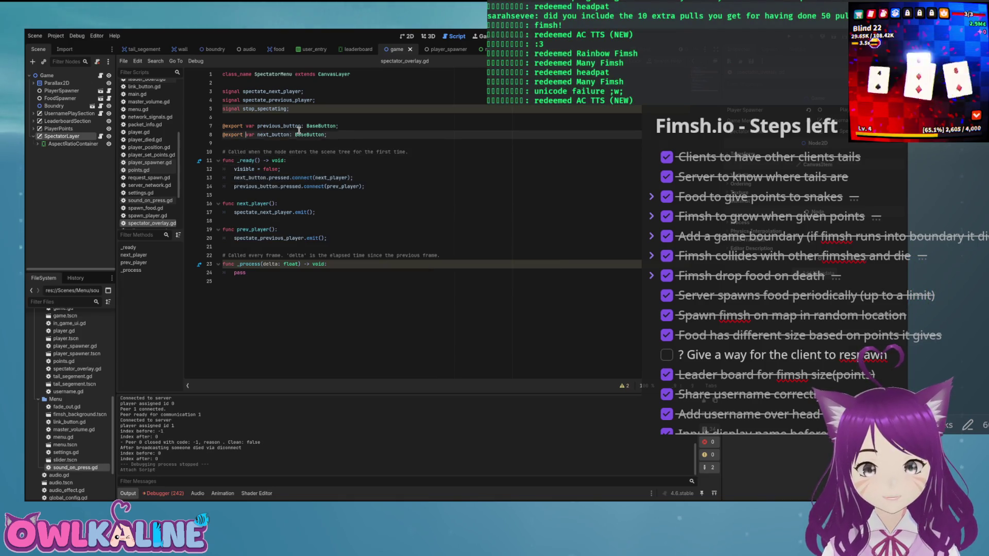
key(ctrl+shift+k)
key(Up)
key(Up)
text(@export var next_button: BaseButton;)
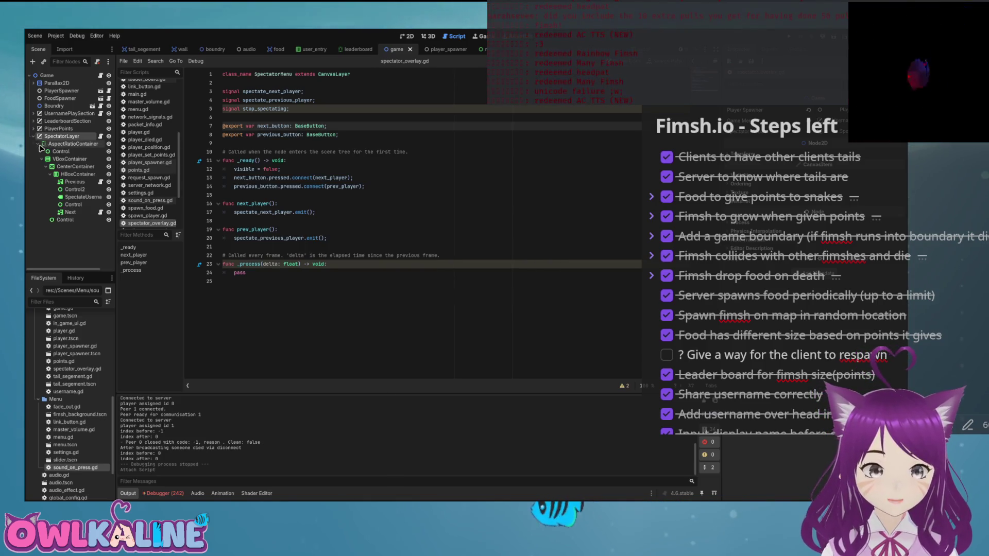
Drag the Previous and Next nodes into SpectatorLayer's Previous Button and Next Button fields, then save.
click(65, 142)
click(63, 136)
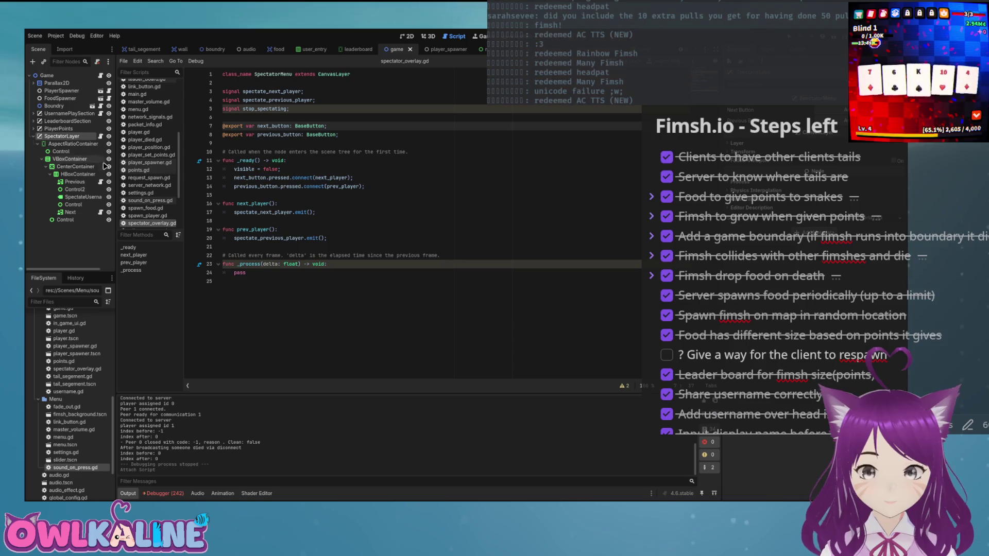
mouse_move(77, 182)
mouse_down()
mouse_move(361, 124)
mouse_move(793, 119)
mouse_up()
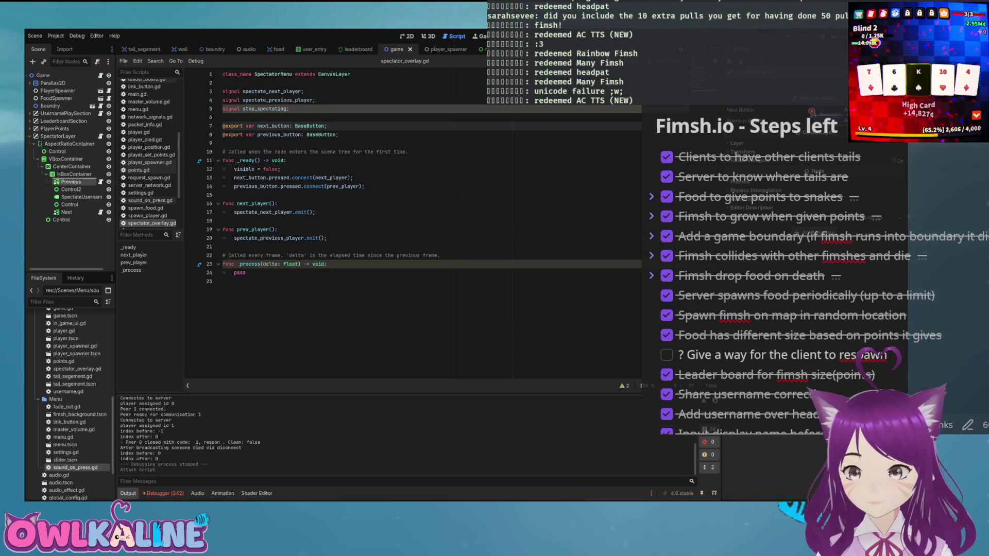
mouse_move(67, 212)
mouse_down()
mouse_move(149, 209)
mouse_move(286, 160)
mouse_move(793, 110)
mouse_up()
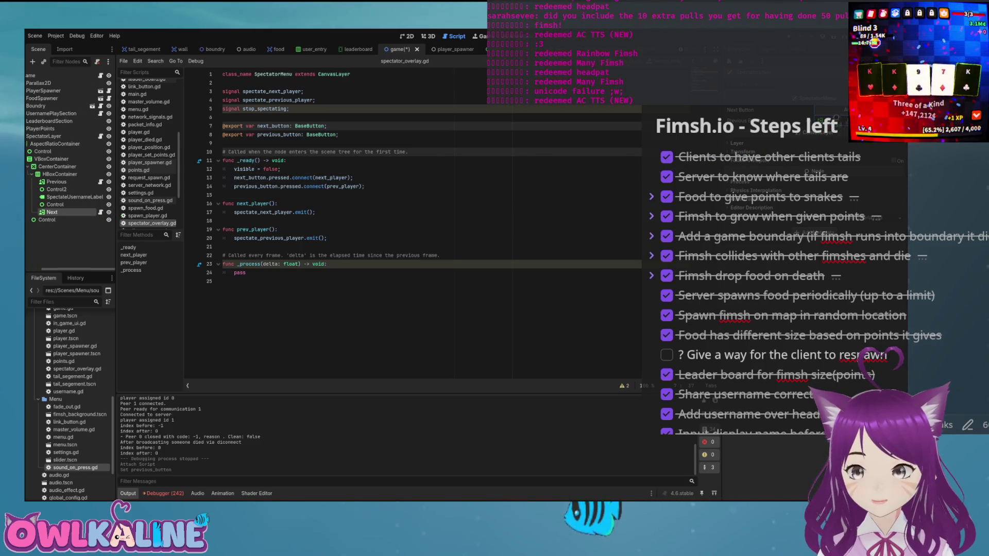
key(ctrl+s)
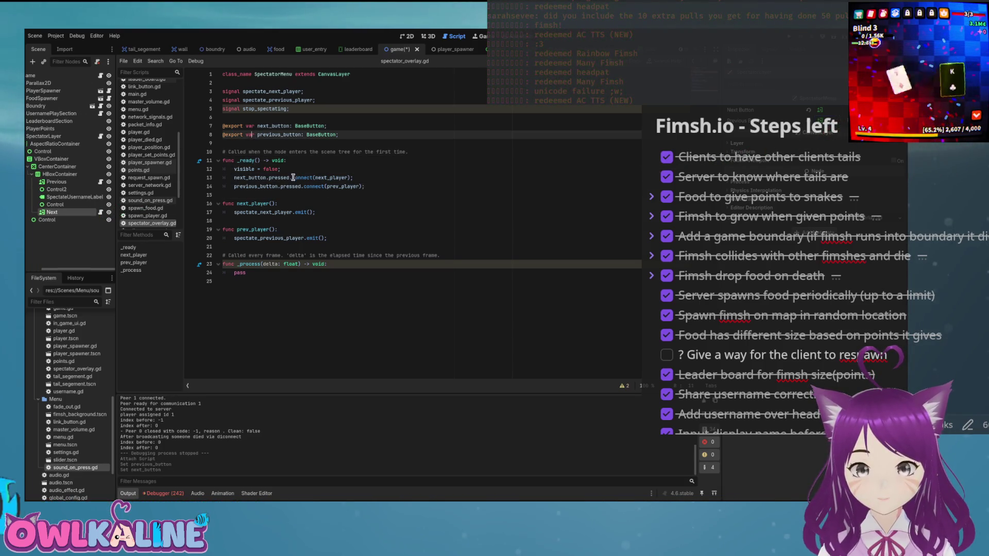
Open game.gd and add blank lines after the last connect call in _ready.
click(281, 234)
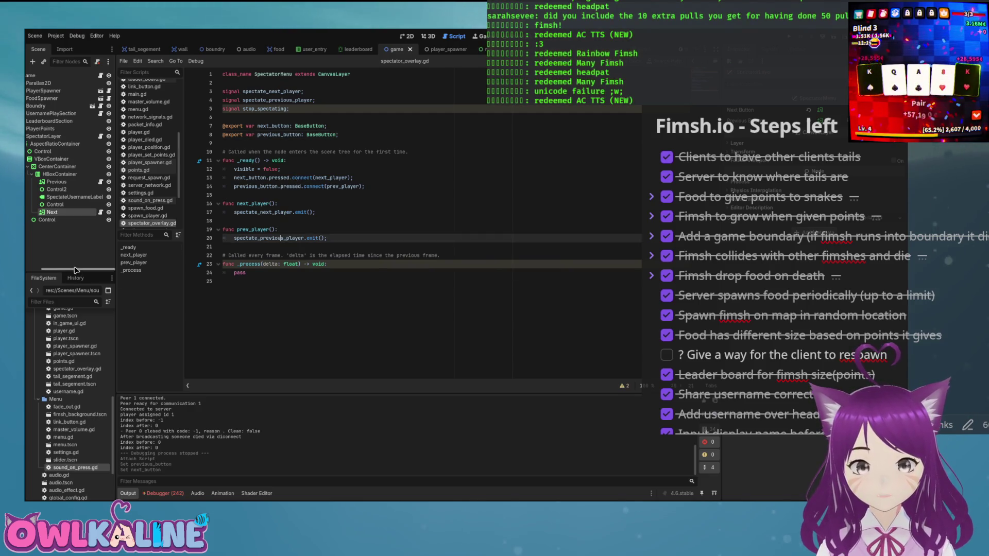
drag(75, 270, 59, 269)
click(100, 75)
click(322, 161)
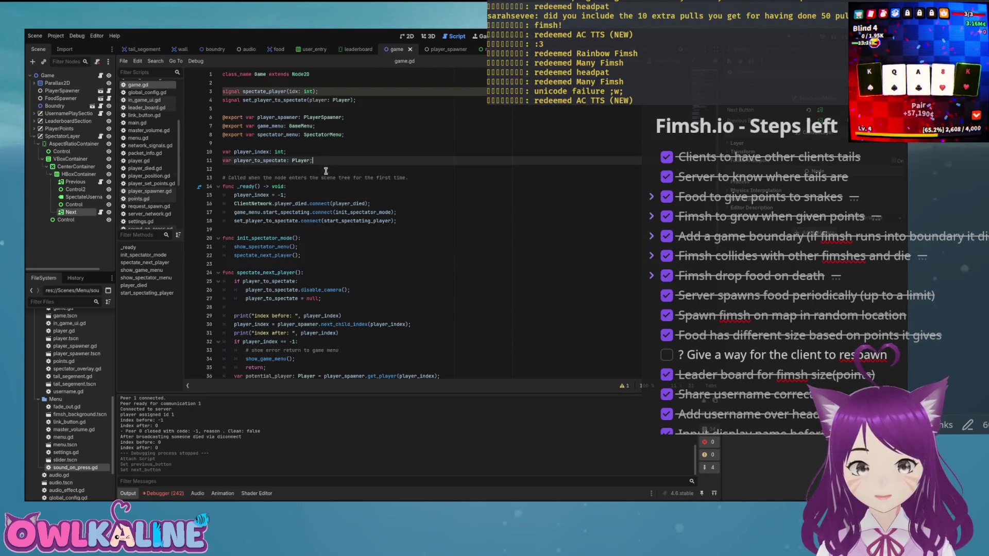
scroll(330, 170, down, 2)
click(435, 167)
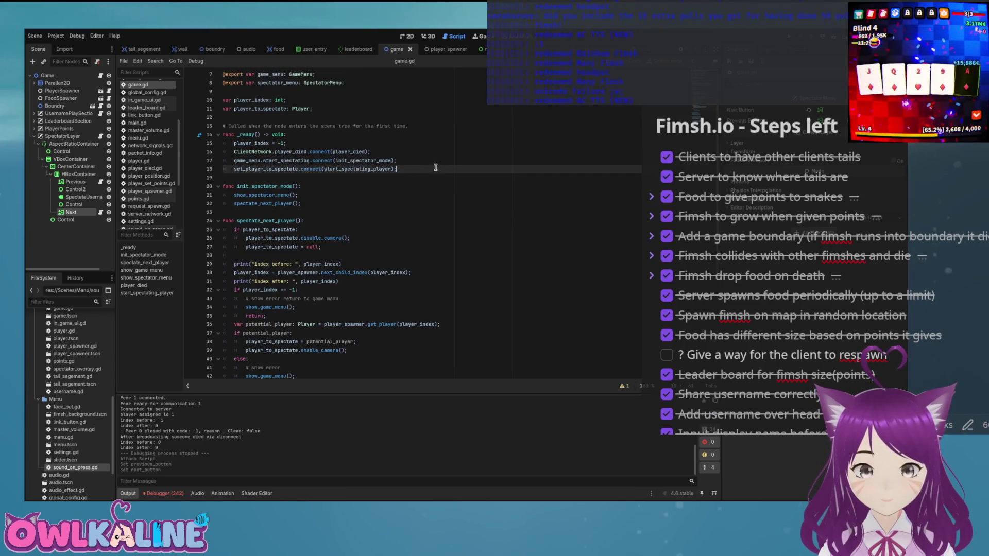
key(Return)
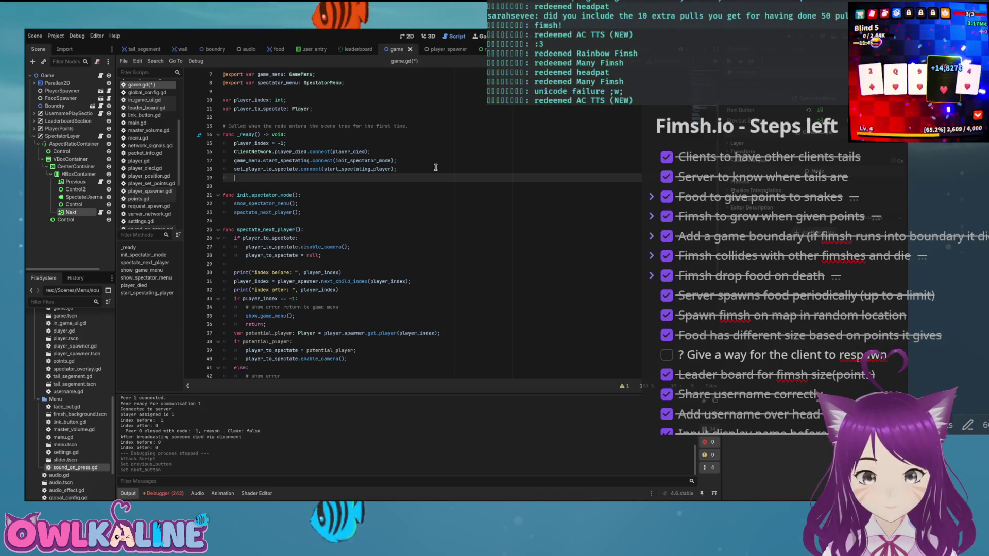
key(Return)
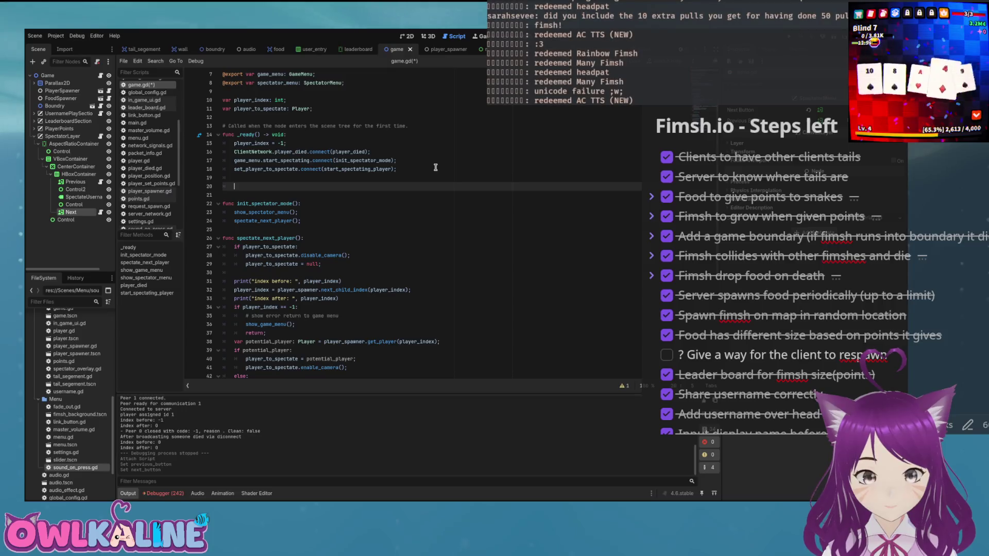
Write spectator_menu.spectate_next_player.connect(spectate_next_player) and save game.gd.
text(ect)
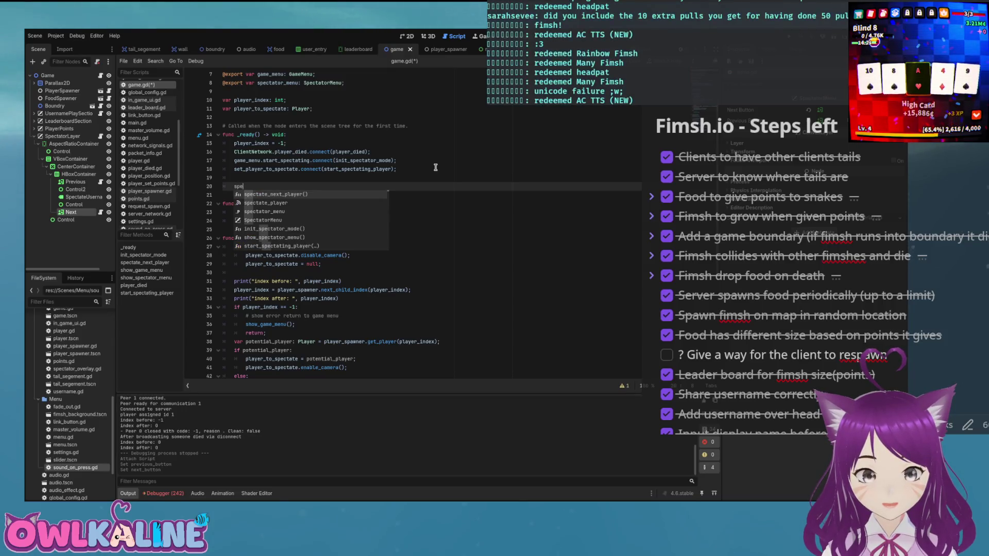
key(Return)
text(.)
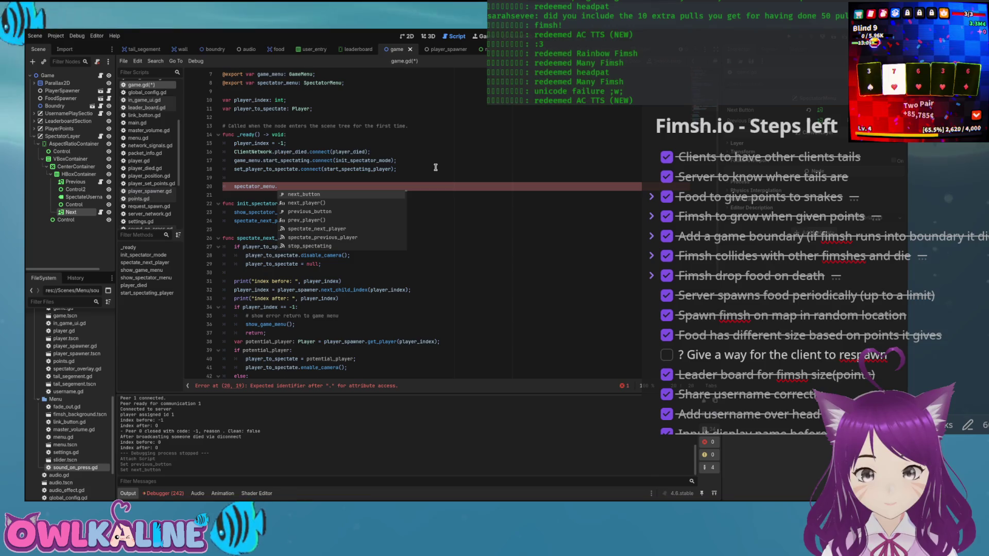
key(Down)
key(Down)
key(Down)
key(Return)
text(.connect()
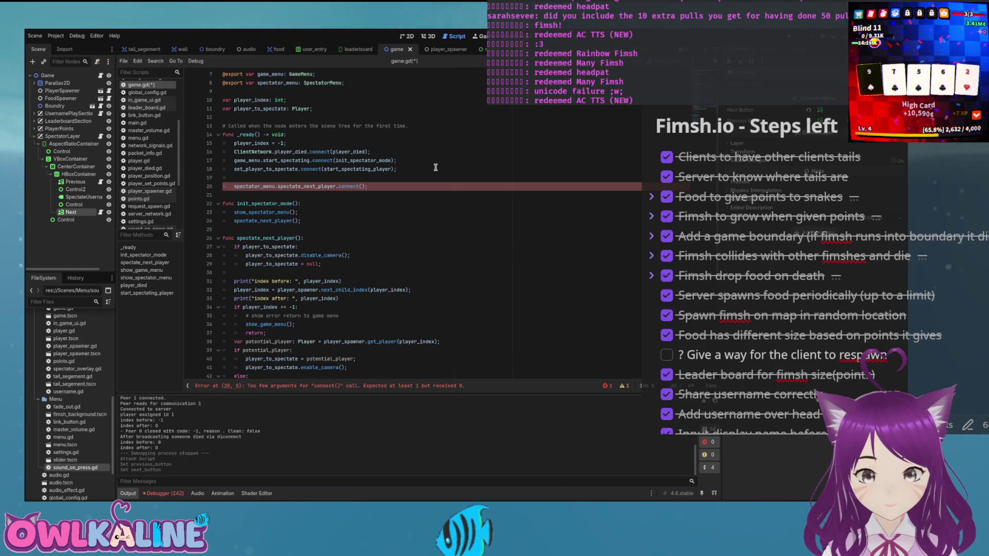
text(spe)
key(Return)
key(ctrl+s)
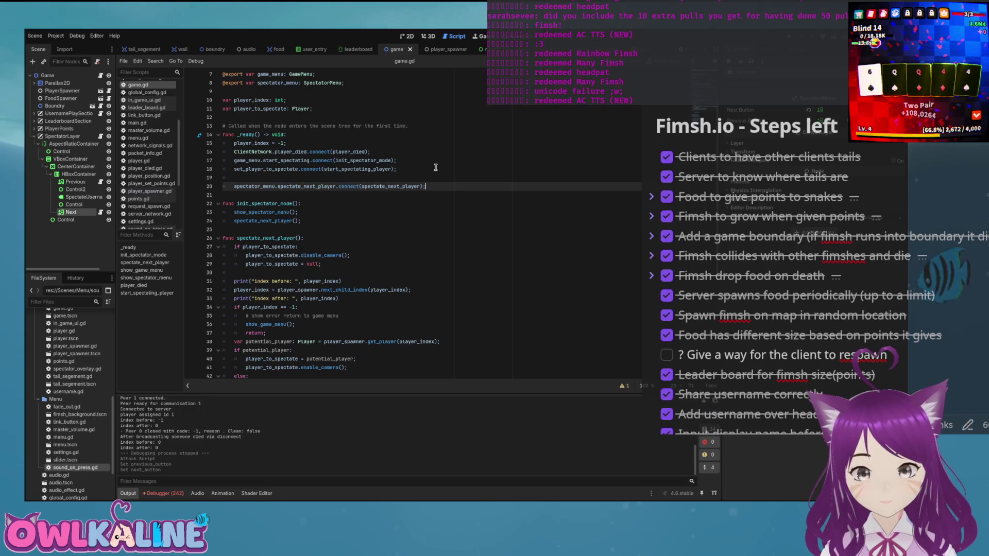
scroll(394, 186, down, 4)
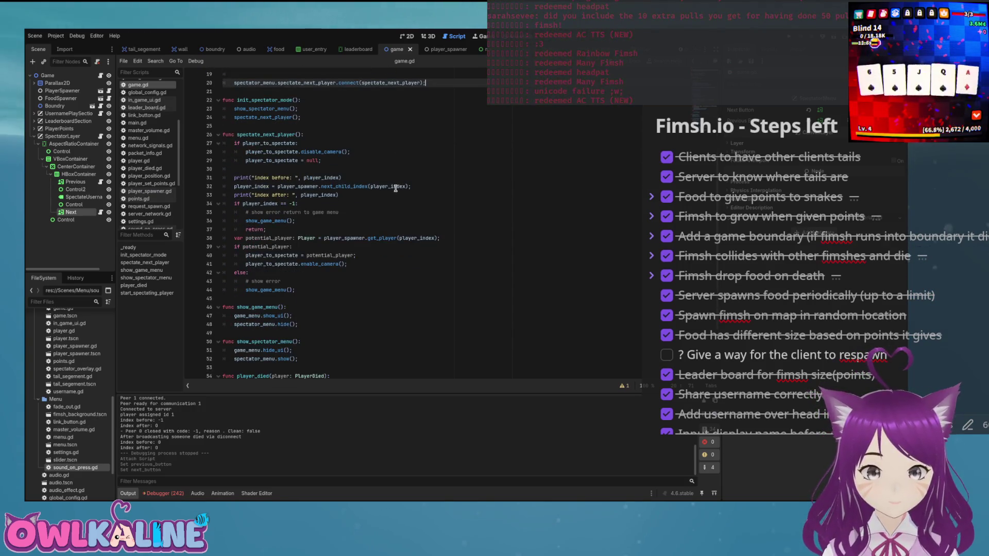
drag(397, 187, 267, 187)
scroll(244, 186, up, 1)
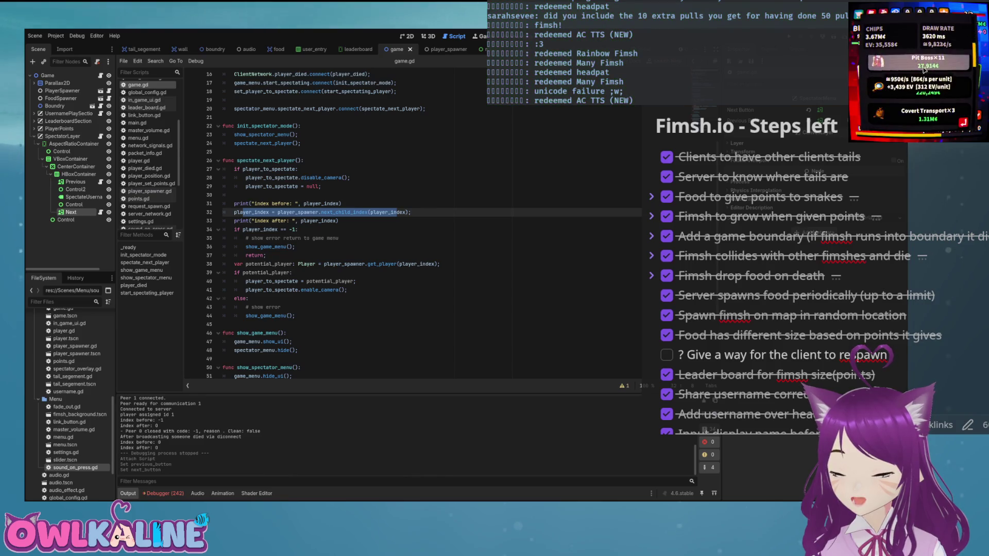
click(934, 91)
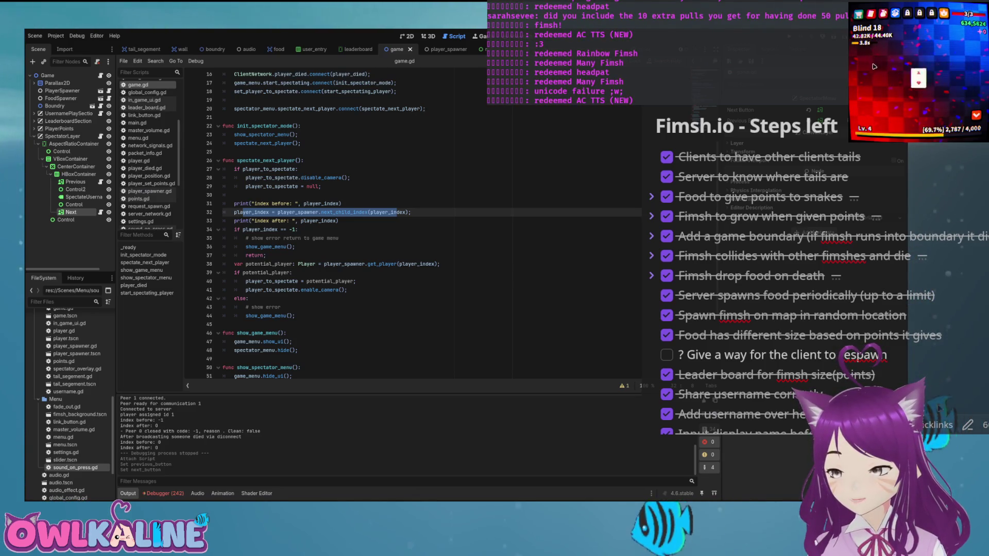
click(859, 14)
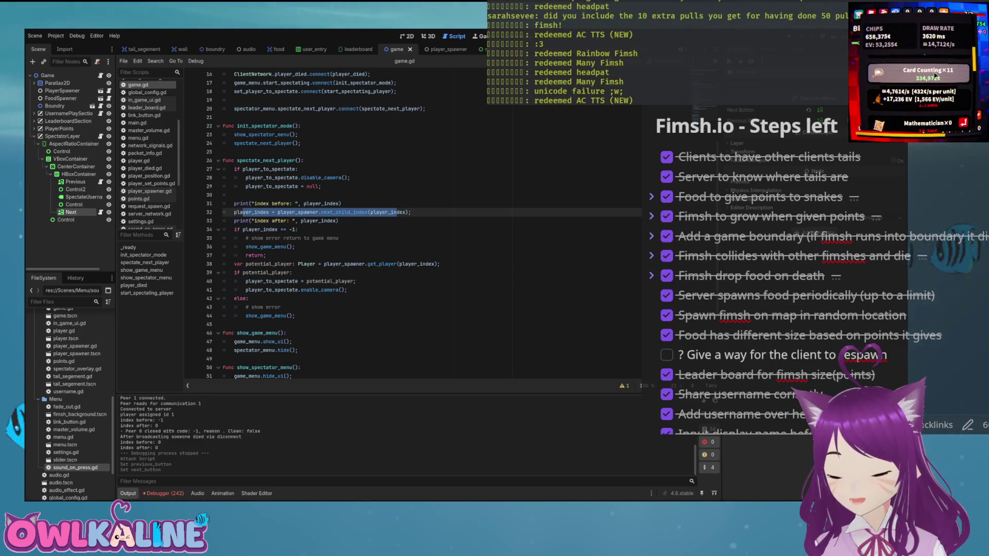
scroll(934, 87, up, 2)
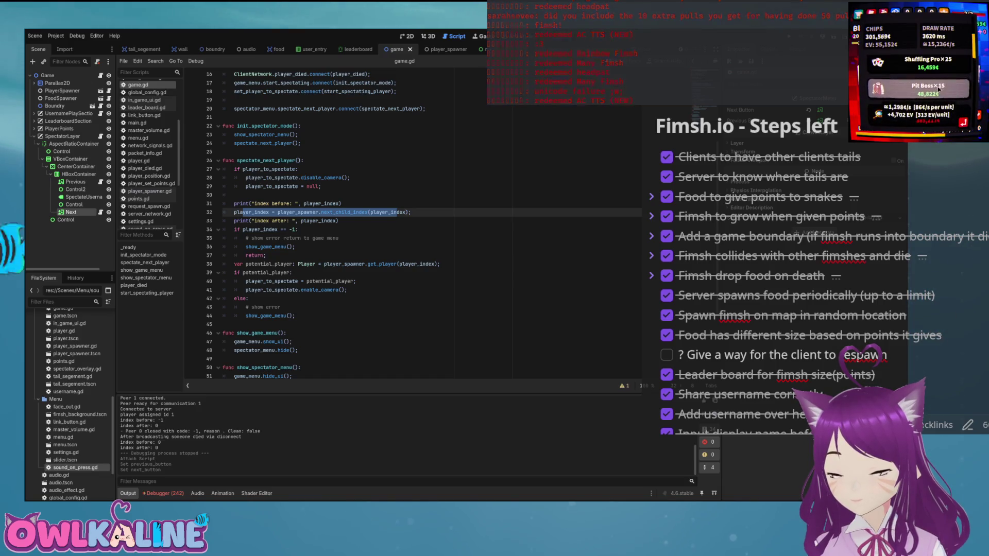
click(934, 72)
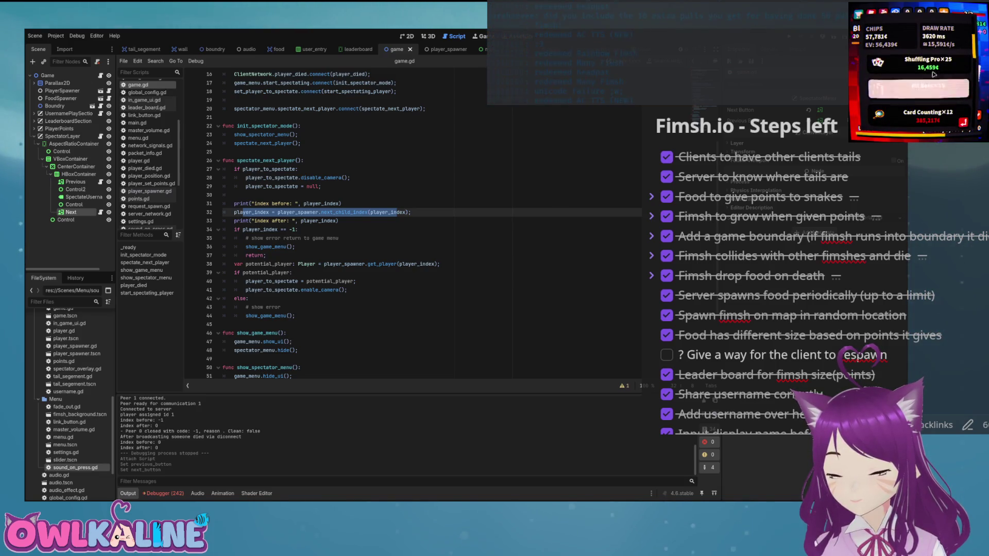
scroll(938, 87, up, 2)
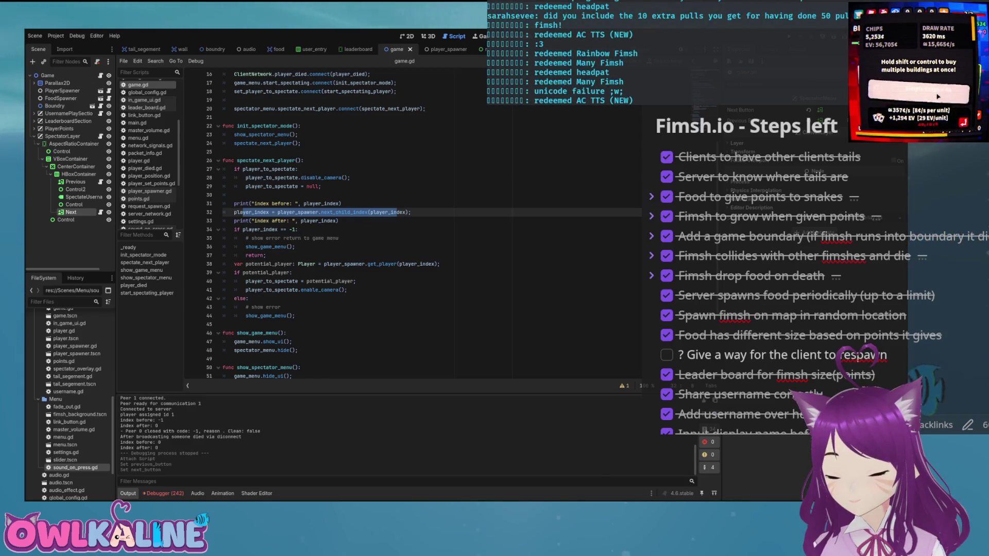
click(963, 120)
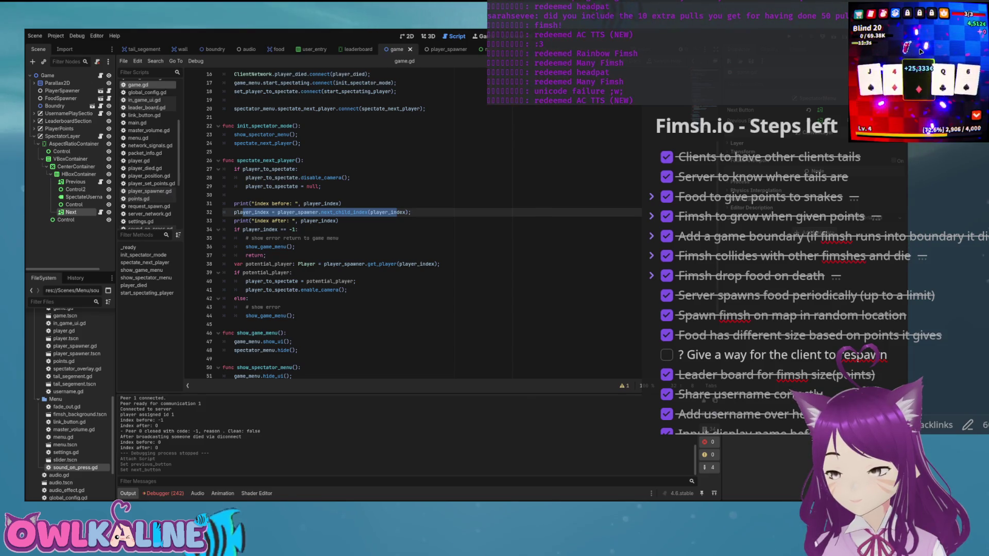
click(916, 75)
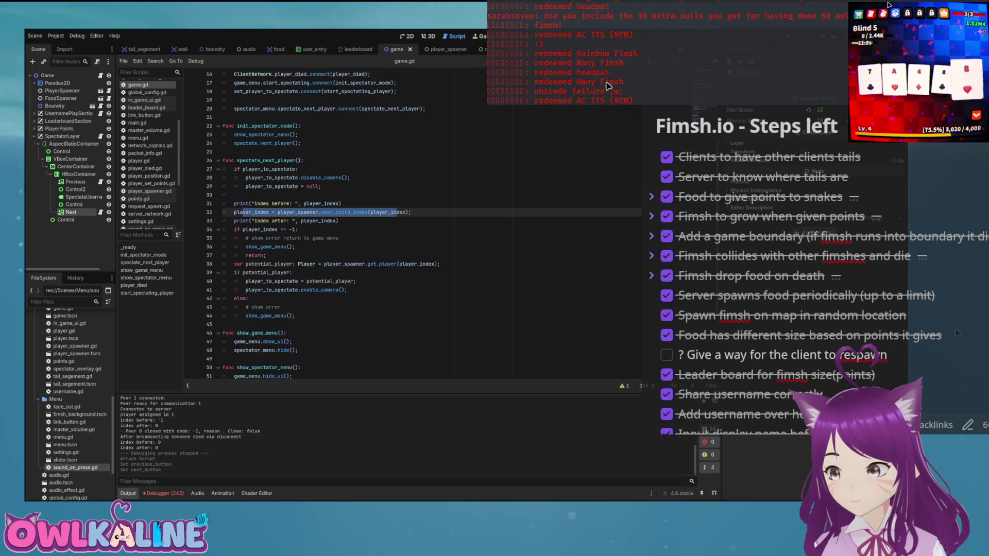
click(369, 238)
click(371, 231)
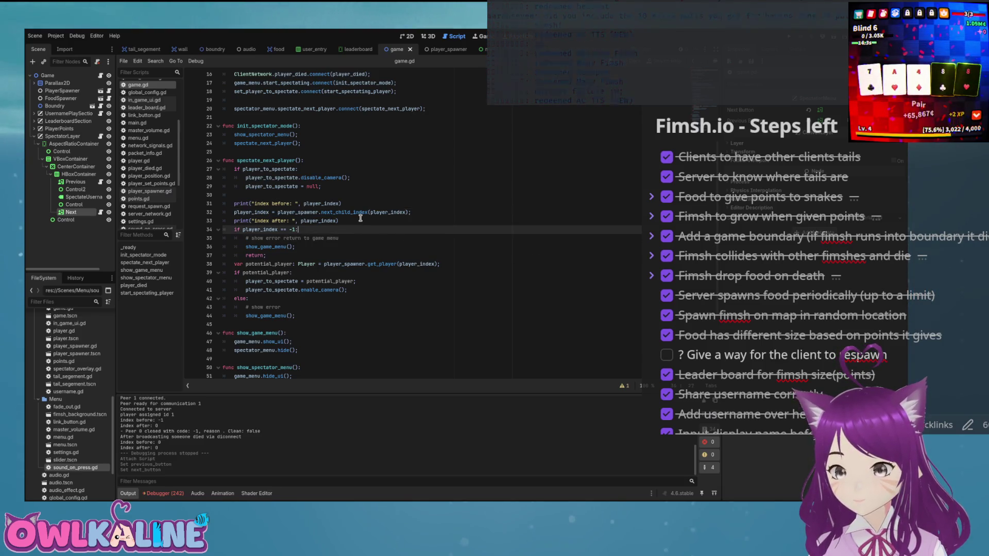
drag(411, 212, 234, 212)
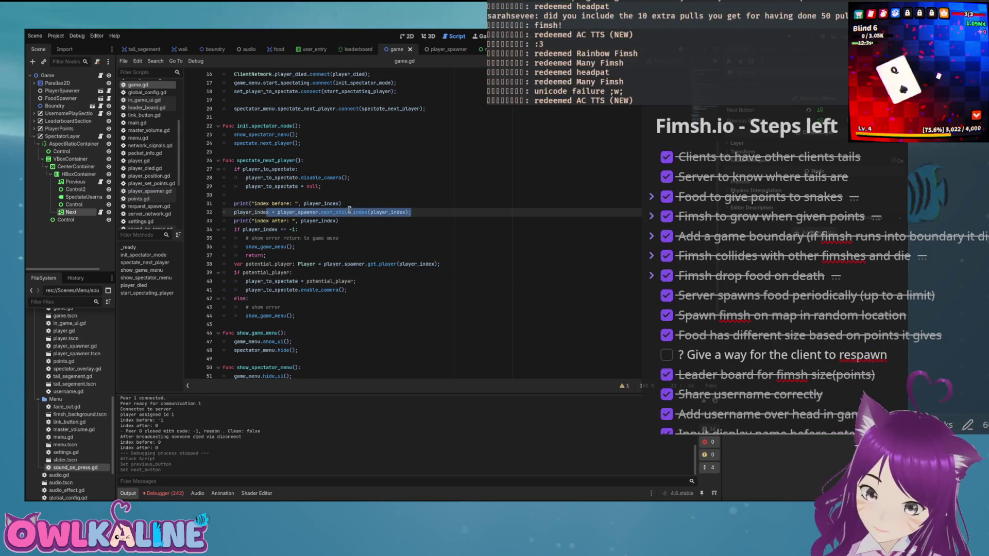
scroll(297, 145, up, 3)
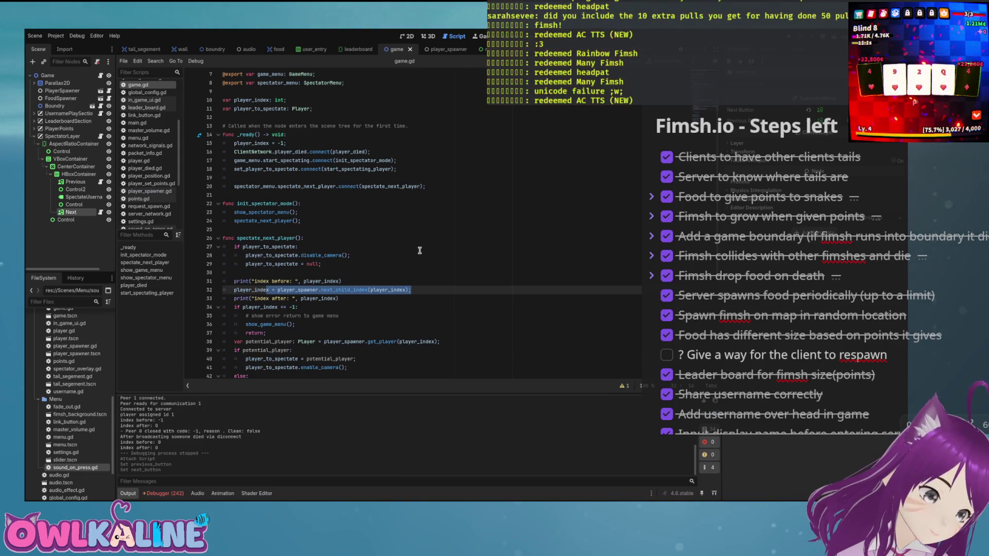
scroll(417, 251, up, 1)
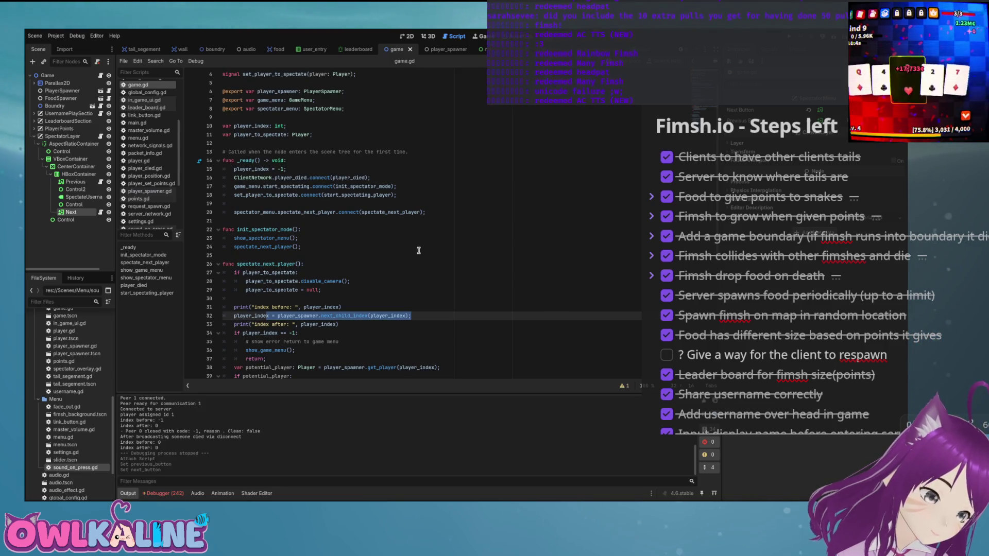
scroll(418, 250, down, 2)
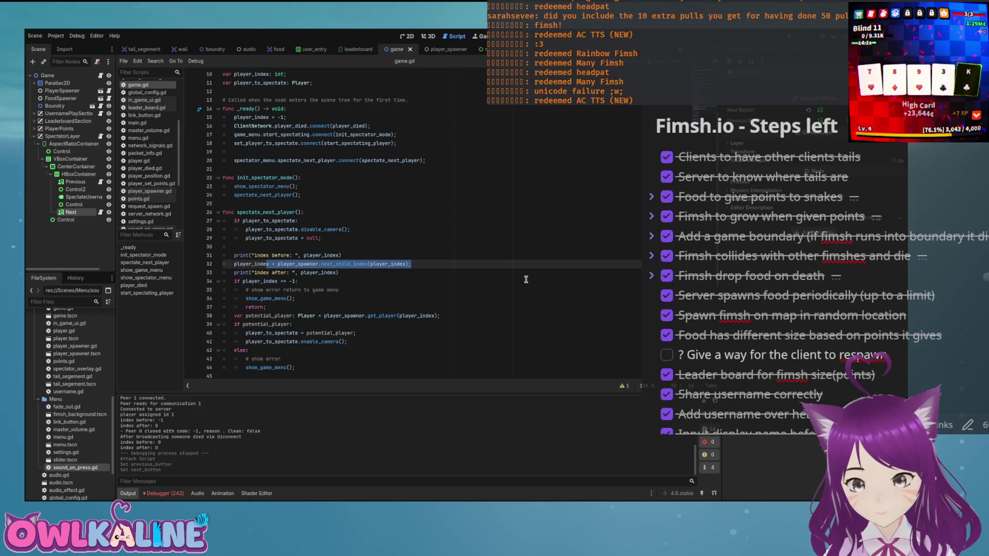
scroll(401, 266, down, 1)
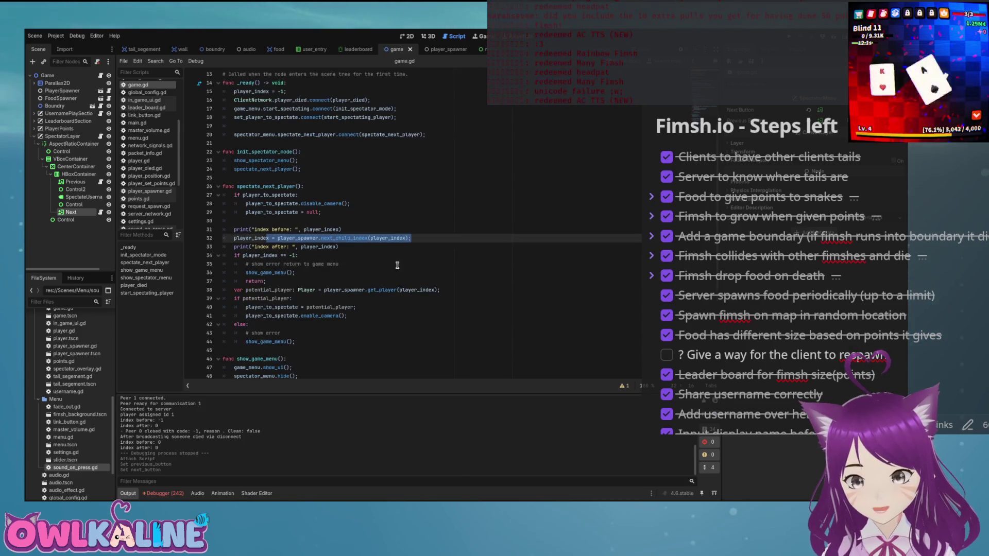
click(273, 180)
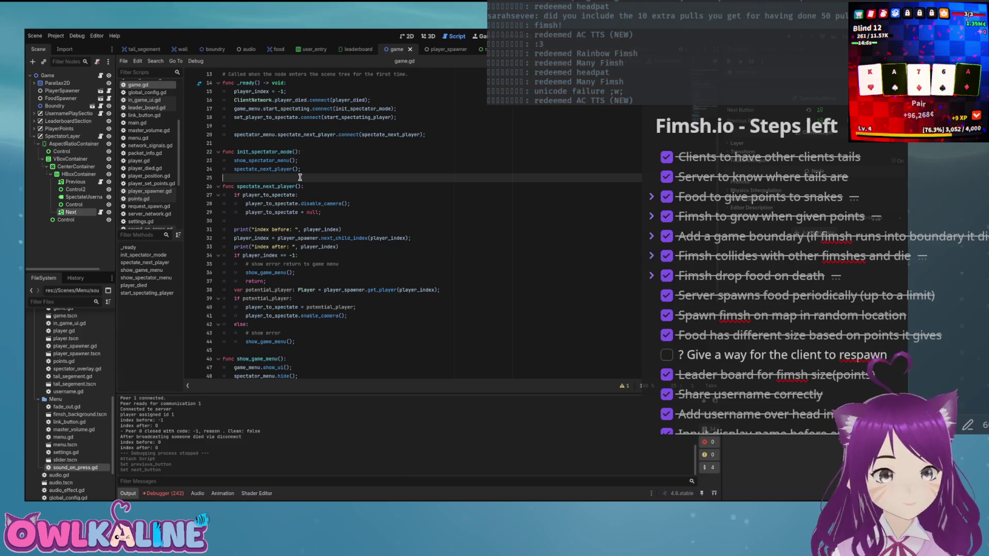
Rename the camera function to spectate_player(player_index: int) and save game.gd.
drag(275, 185, 265, 186)
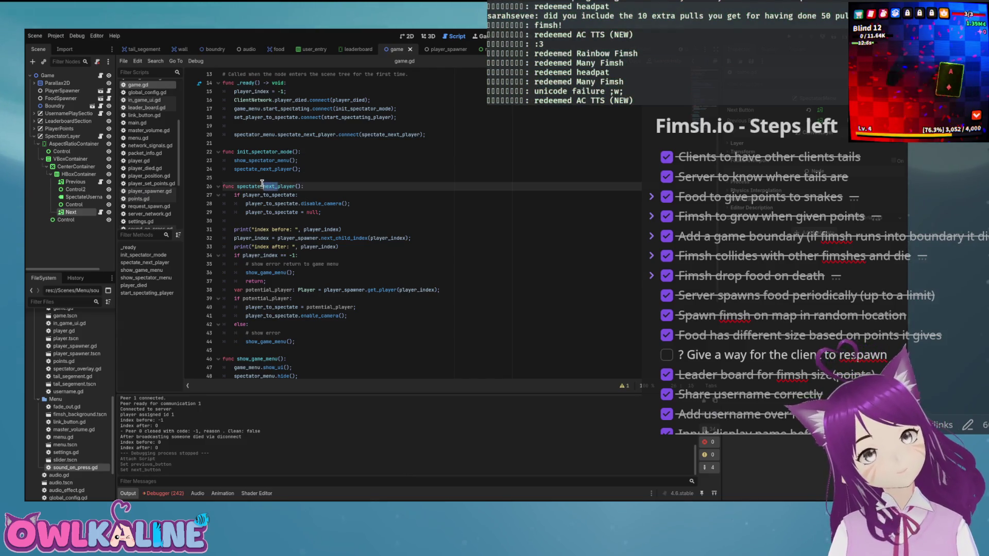
key(ctrl+shift+Return)
key(ctrl+shift+Return)
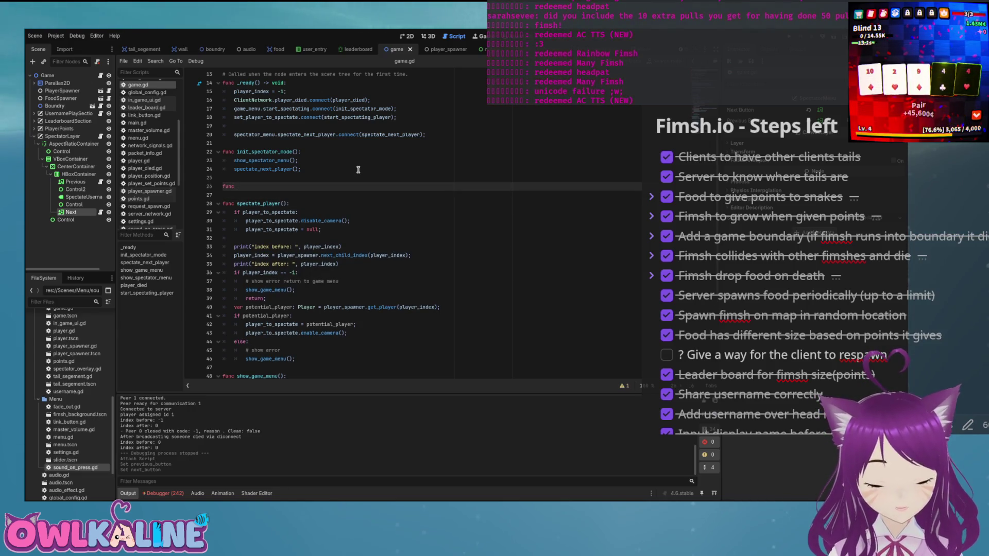
text(s)
key(BackSpace)
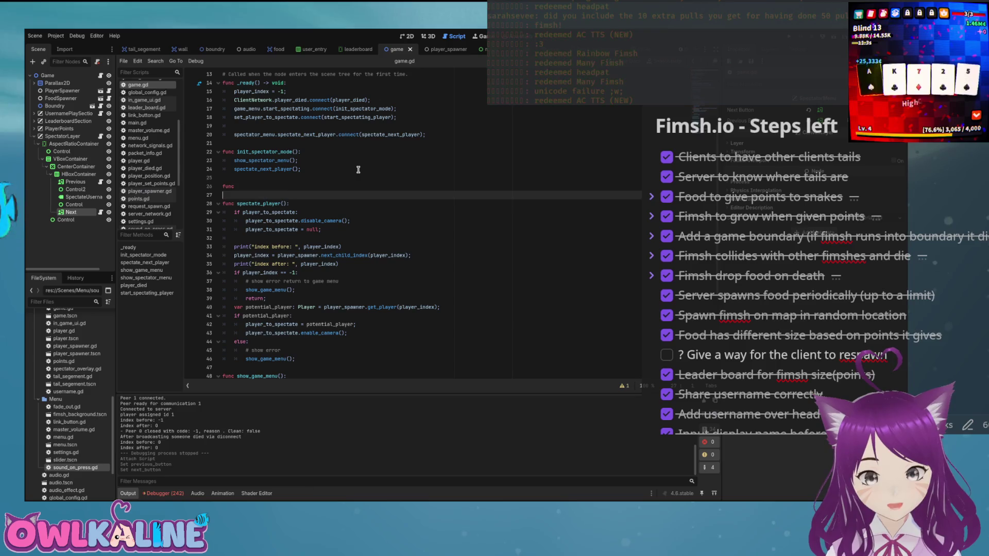
text(player_ind)
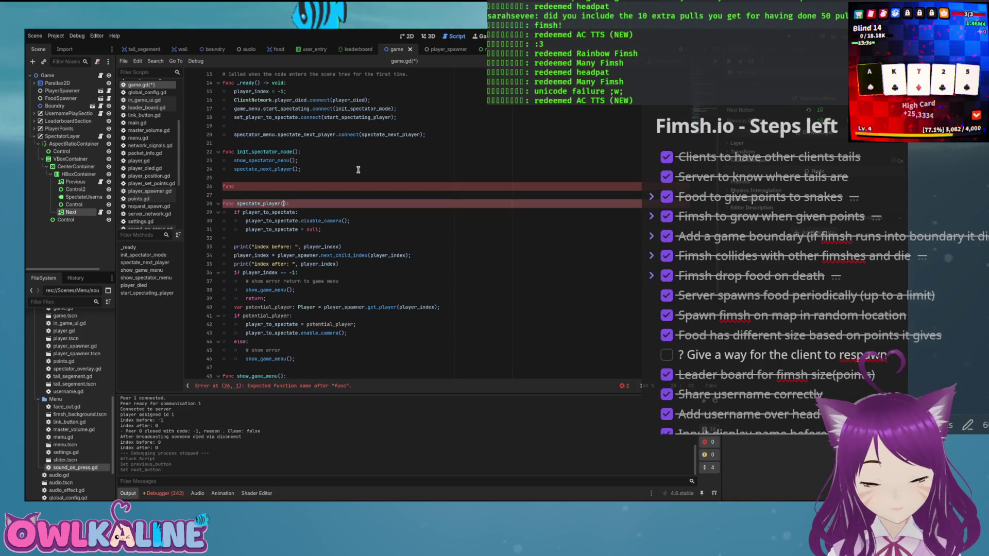
text(ex:)
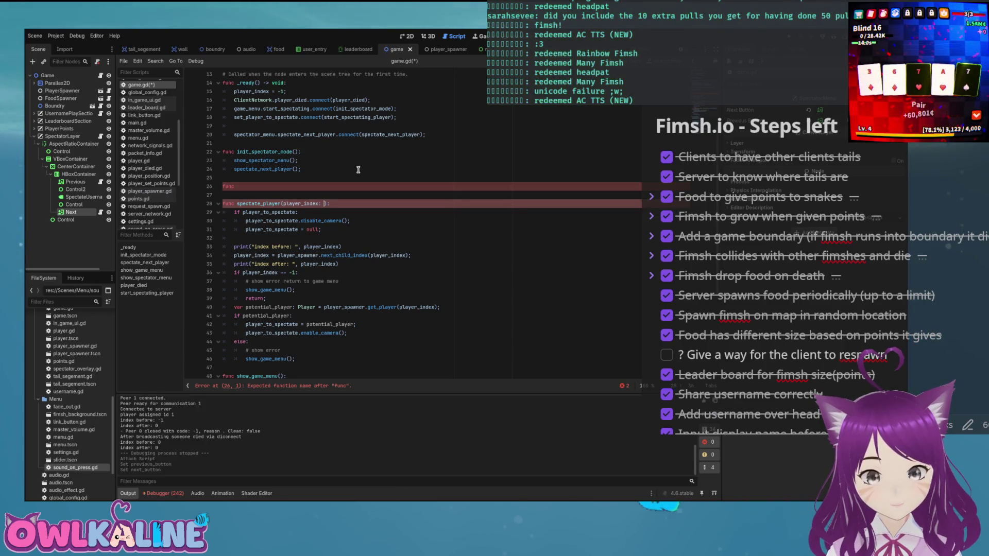
text(int)
key(ctrl+s)
Finish the spectate_next_player stub above it with a pass body.
key(Up)
key(Up)
key(End)
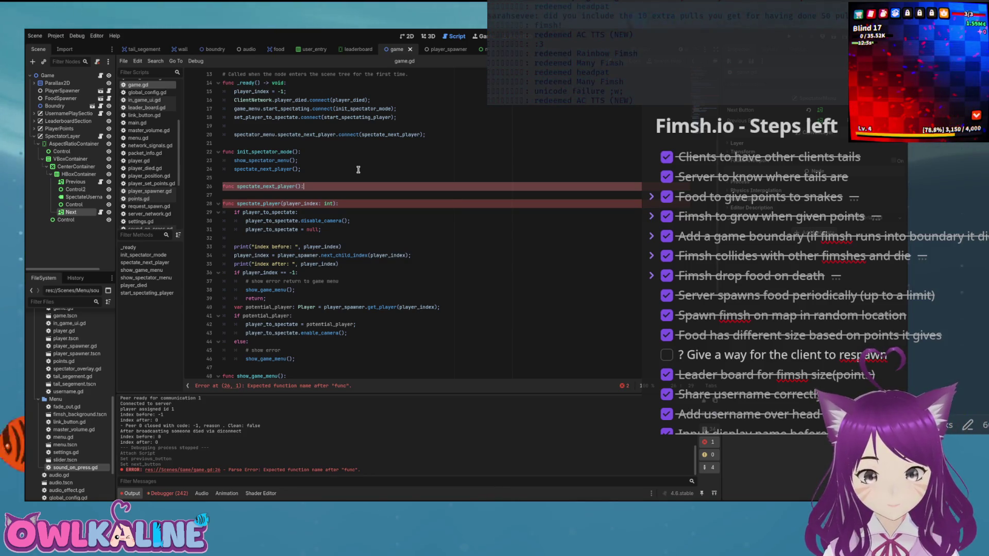
text(:)
key(Return)
text(pass;)
Add a spectate_prev_player stub with a pass body and save game.gd.
key(Return)
key(Return)
text(func spectate_p)
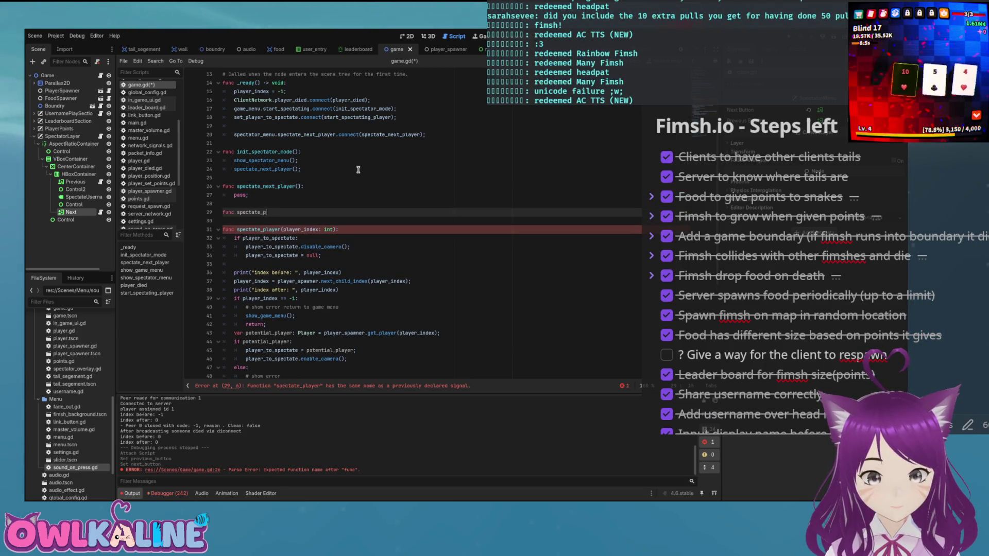
text(_plyae)
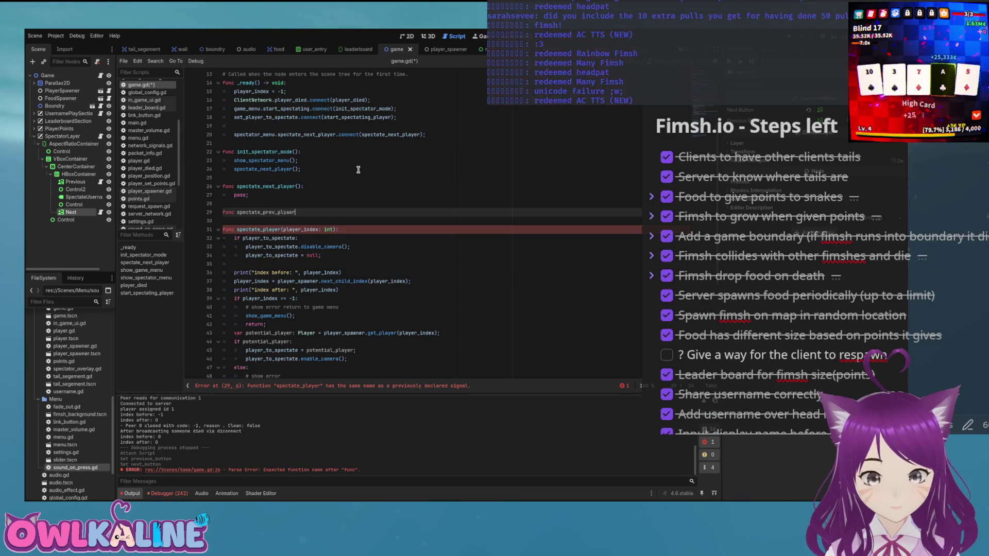
key(BackSpace)
key(BackSpace)
key(Return)
text(a)
text(ass;)
key(ctrl+s)
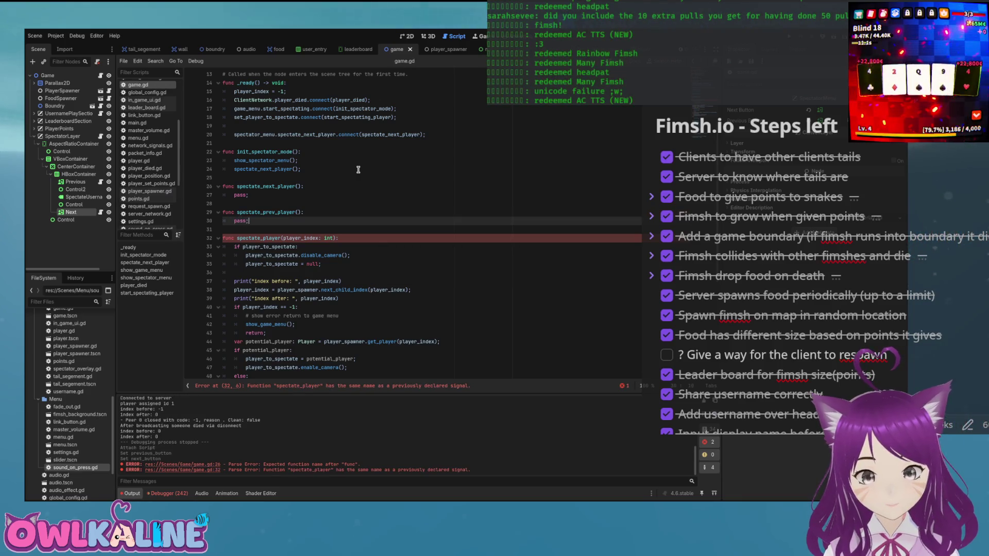
key(Down)
key(Left)
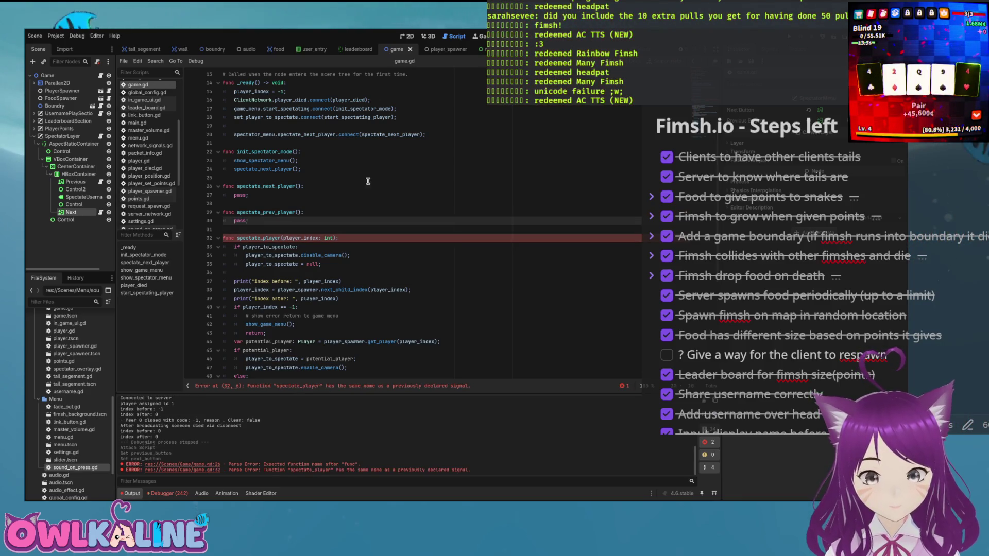
click(402, 134)
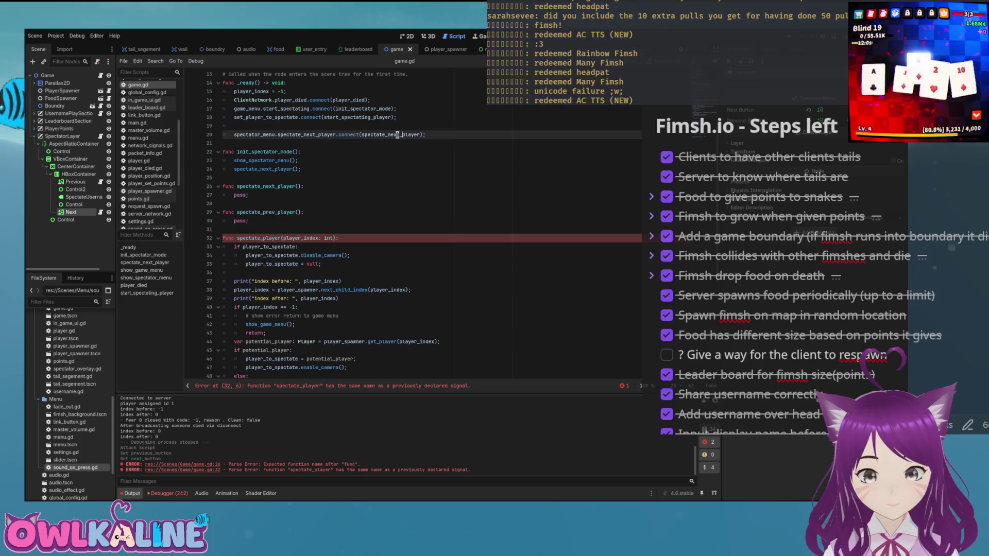
Duplicate the spectate_next_player connect line, rename both parts to spectate_prev_player, and save.
click(429, 134)
key(shift+Home)
key(ctrl+c)
key(End)
key(Return)
key(ctrl+v)
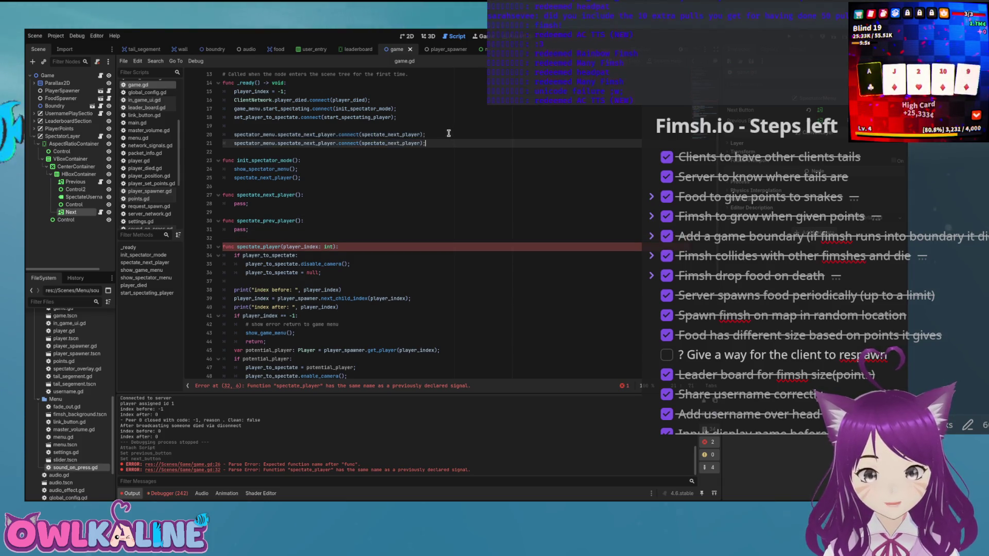
drag(304, 143, 315, 142)
text(prev)
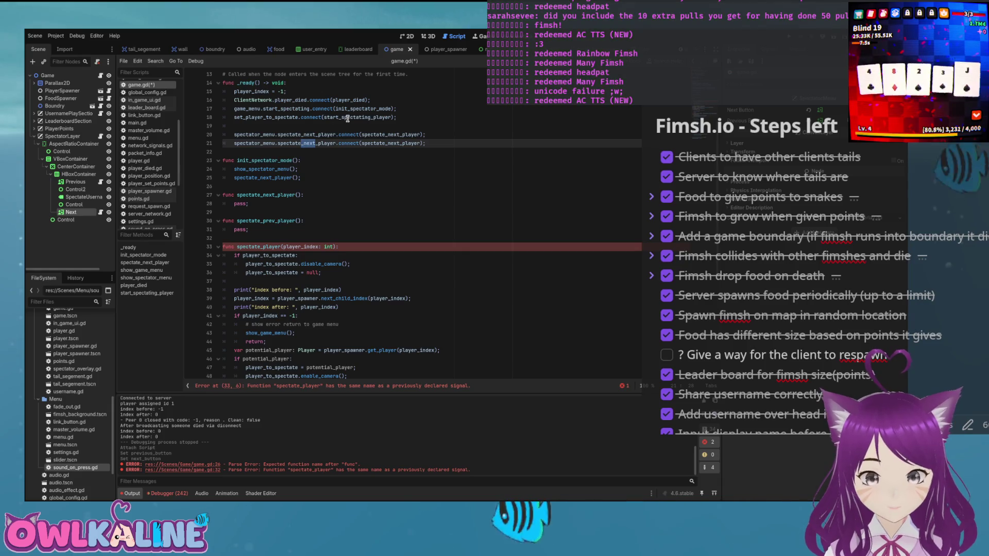
text(v)
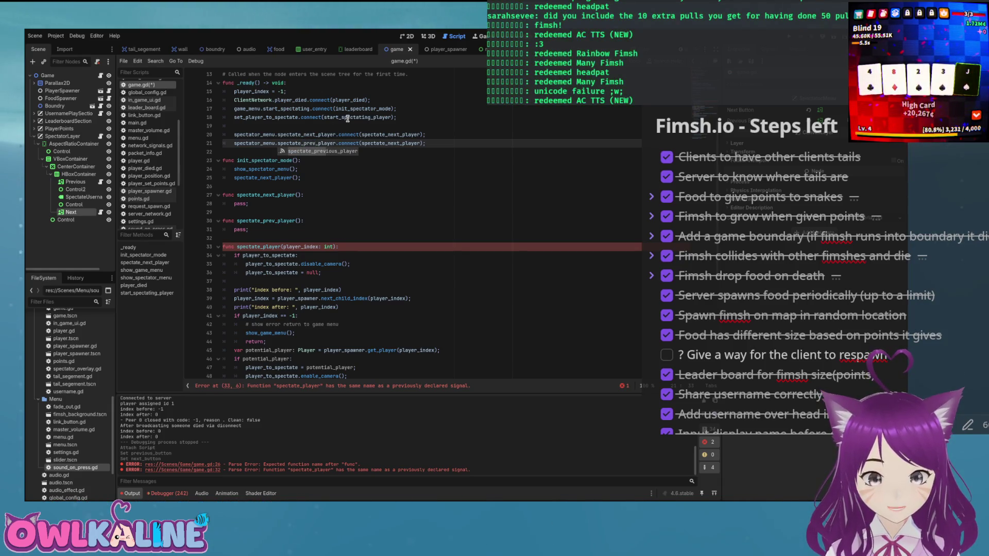
key(ctrl+s)
key(End)
key(Left)
key(Left)
key(Left)
key(BackSpace)
key(BackSpace)
key(BackSpace)
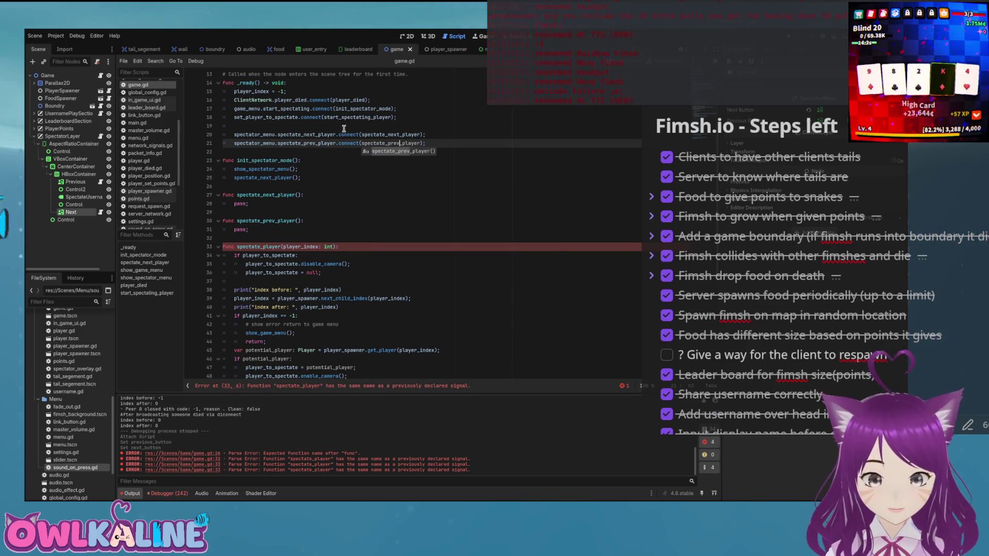
Look over the get_player line inside spectate_player.
click(332, 281)
drag(440, 351, 286, 355)
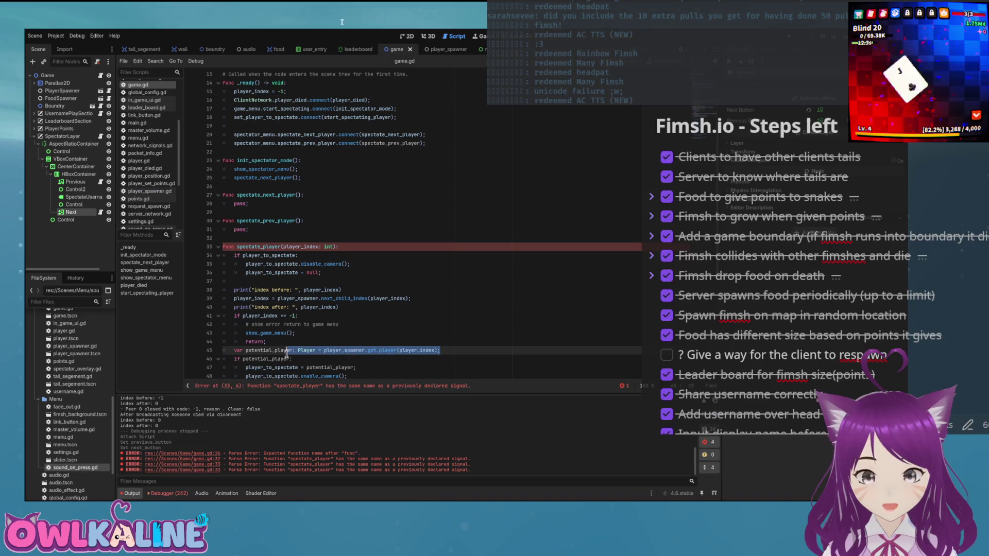
click(293, 350)
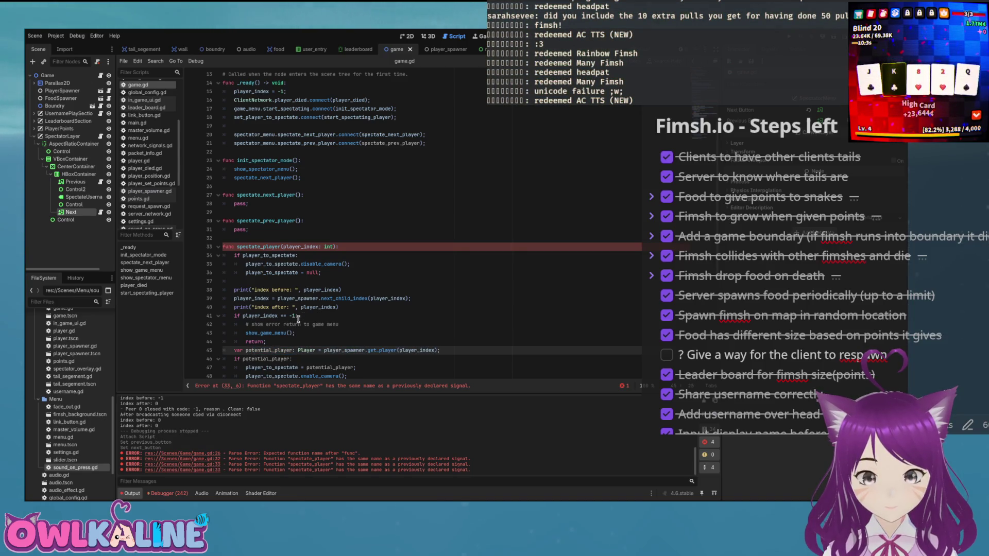
Move the next_child_index line into spectate_next_player, replacing pass, and add a spectate_player call.
drag(430, 300, 232, 298)
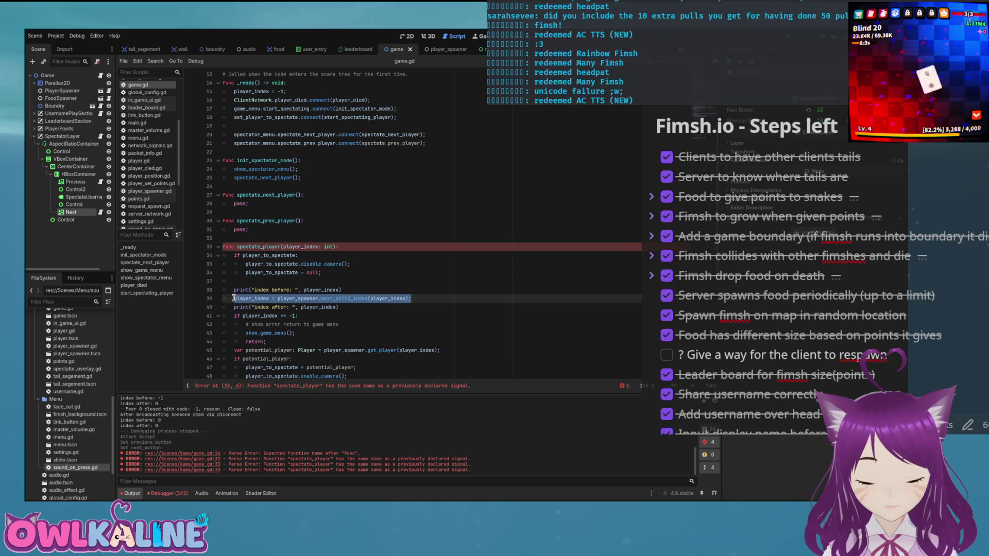
key(ctrl+x)
drag(249, 203, 237, 204)
key(ctrl+v)
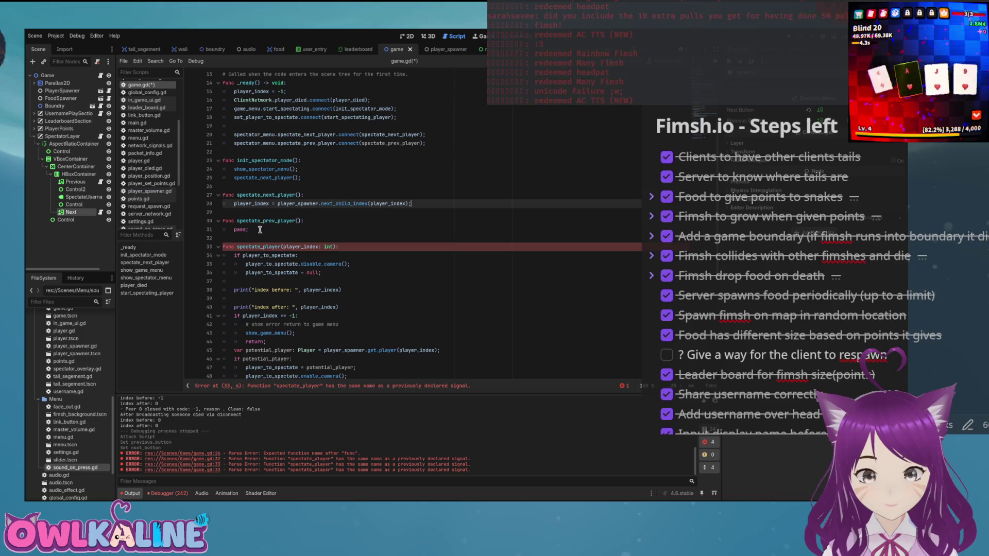
key(Return)
text(spec)
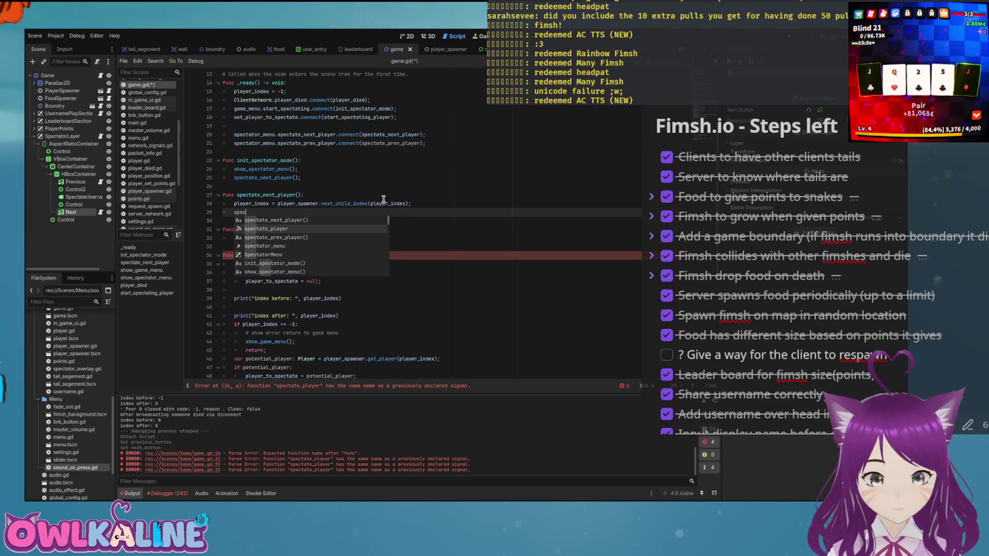
key(Down)
key(Down)
key(Up)
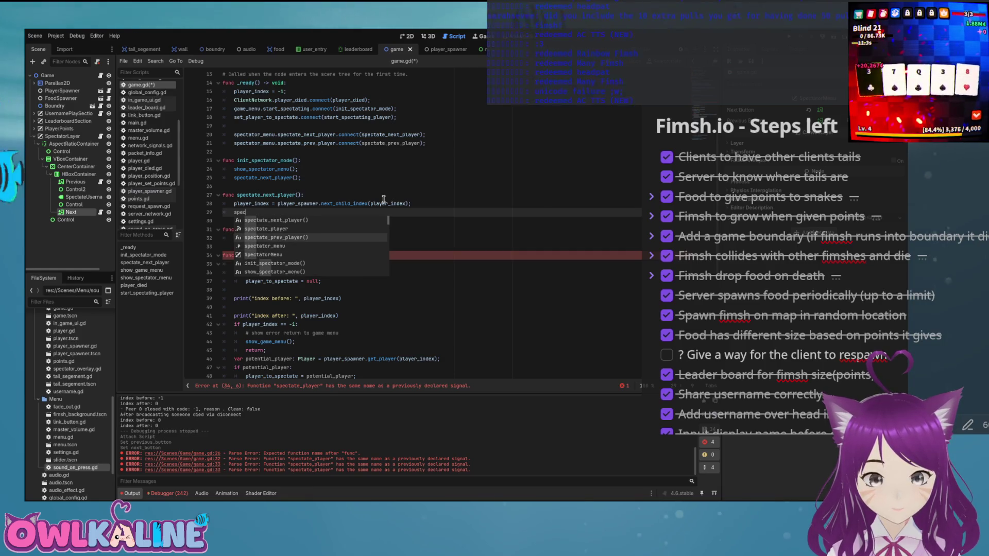
text(tate)
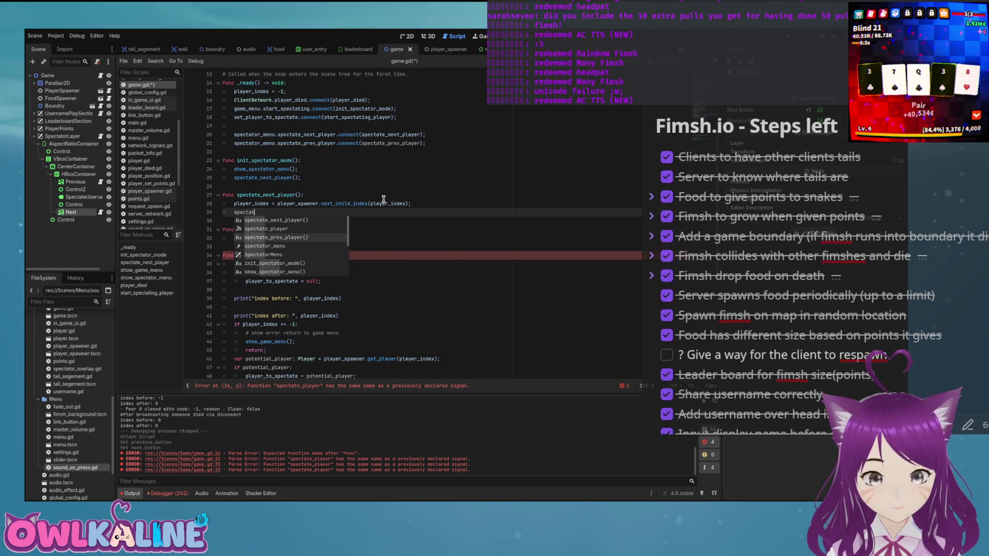
key(Up)
key(Return)
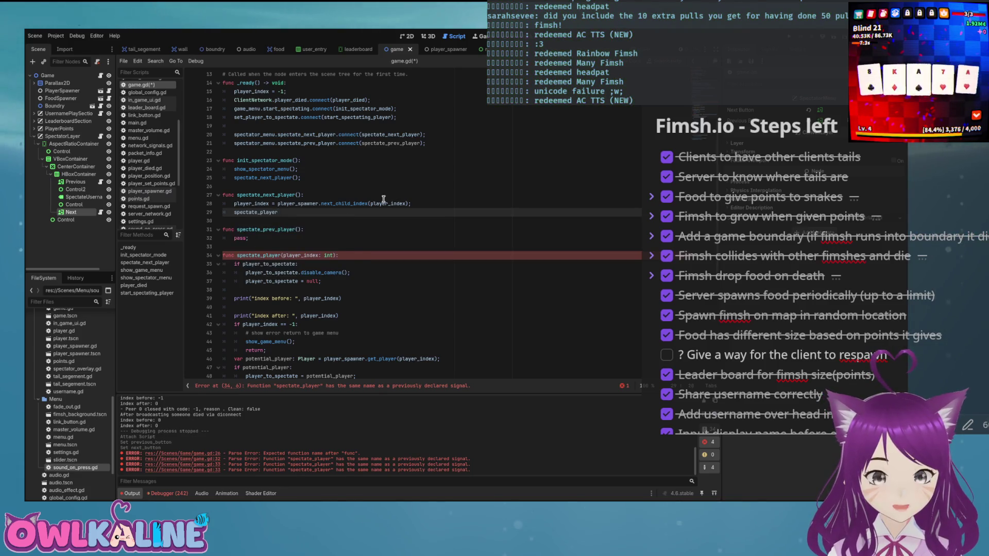
Comment out the conflicting spectate_player signal on line 3 and save game.gd.
scroll(387, 198, up, 4)
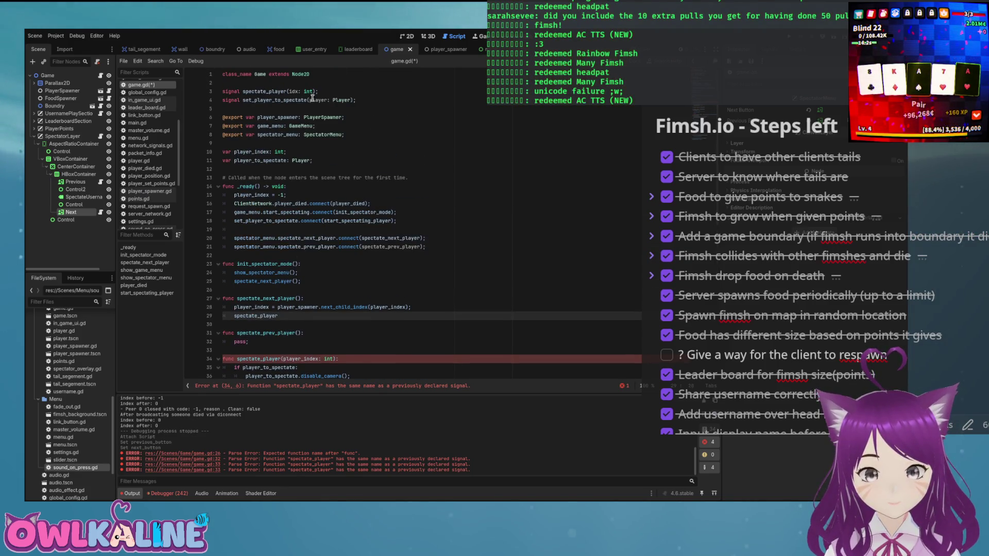
double_click(275, 92)
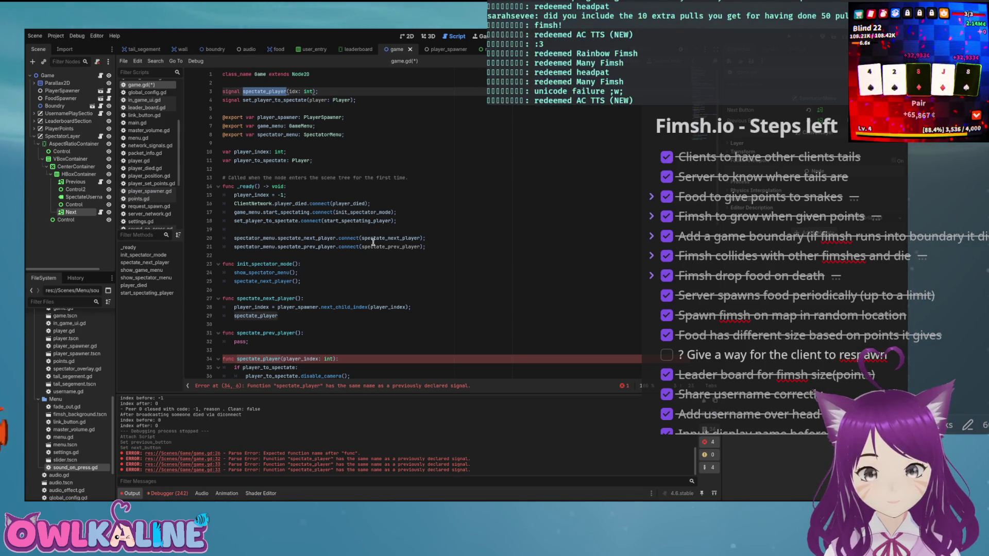
scroll(302, 205, down, 5)
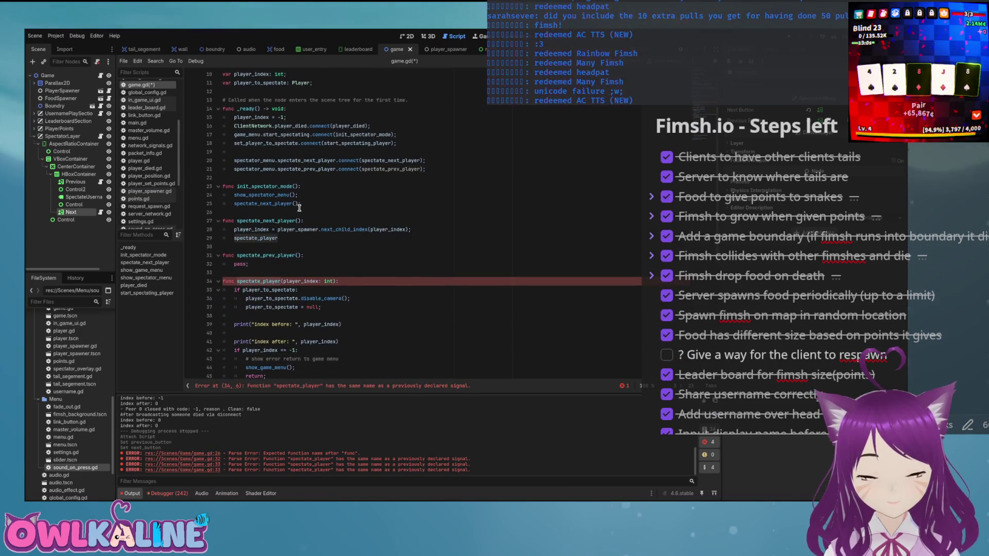
scroll(306, 227, down, 7)
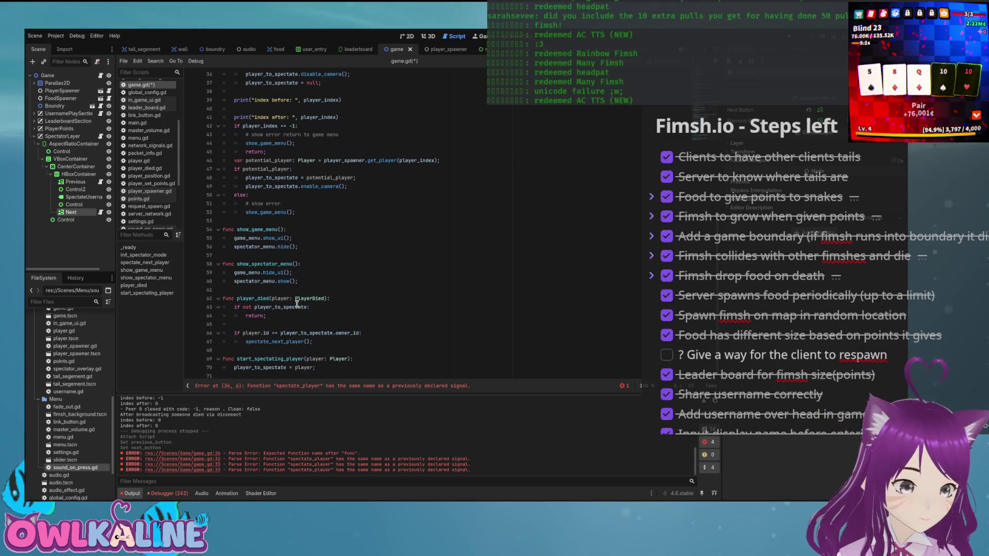
scroll(334, 263, up, 12)
double_click(264, 91)
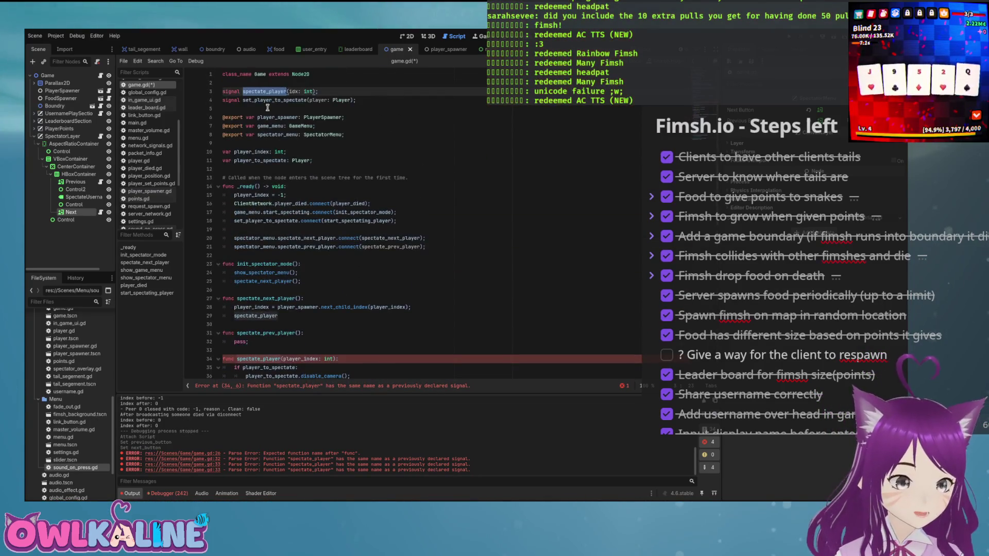
click(223, 91)
text(#)
key(ctrl+s)
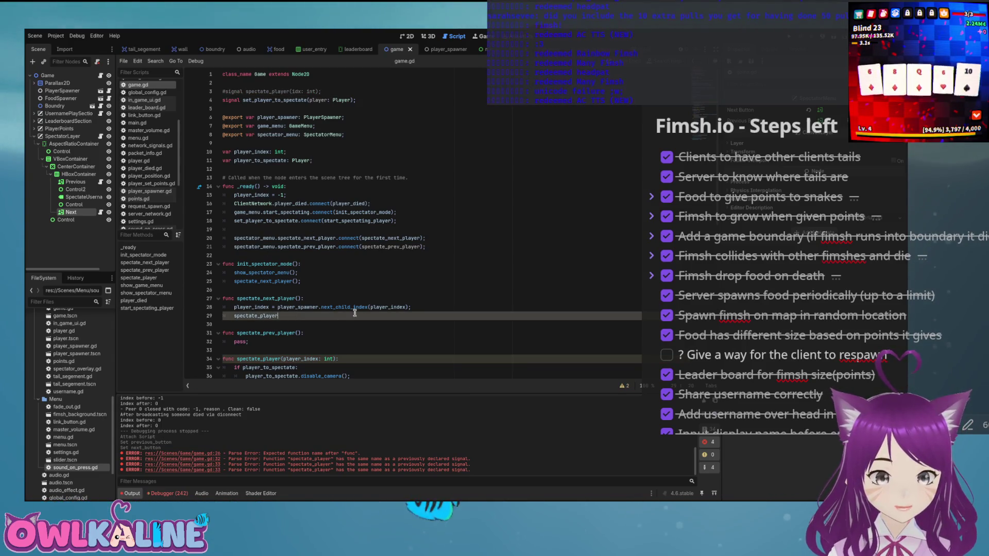
scroll(381, 306, down, 2)
text((player_index);)
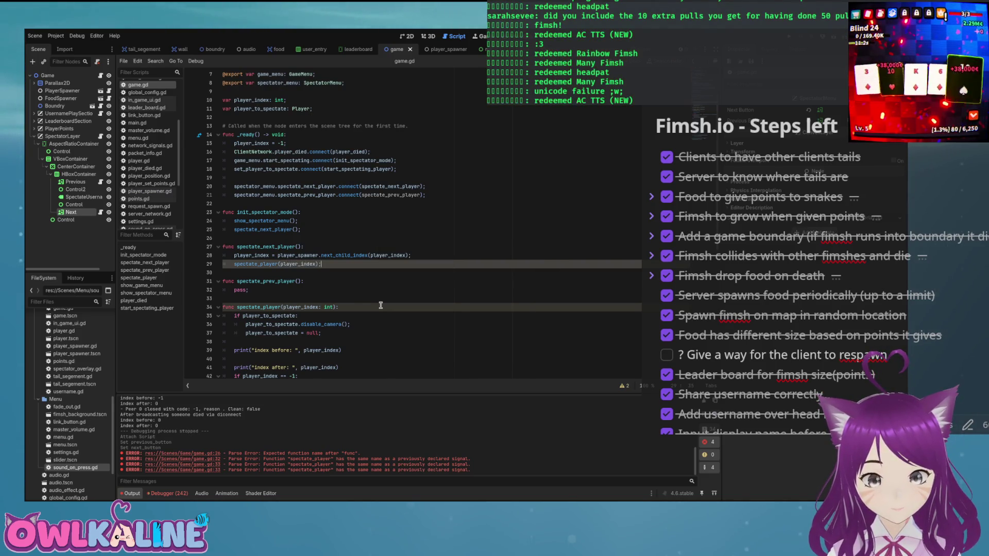
Copy spectate_next_player's two lines into spectate_prev_player, replacing pass.
key(Down)
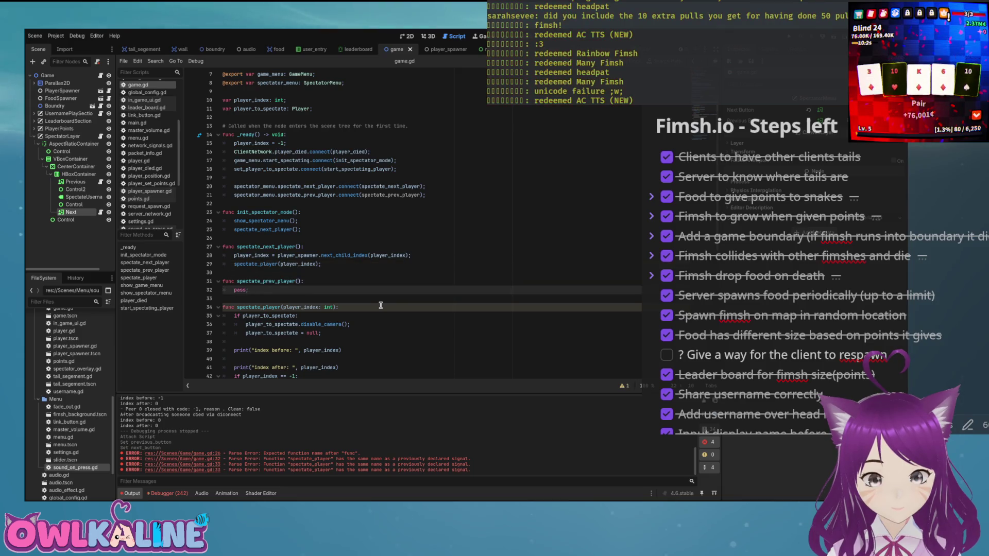
key(shift+Up)
key(shift+Up)
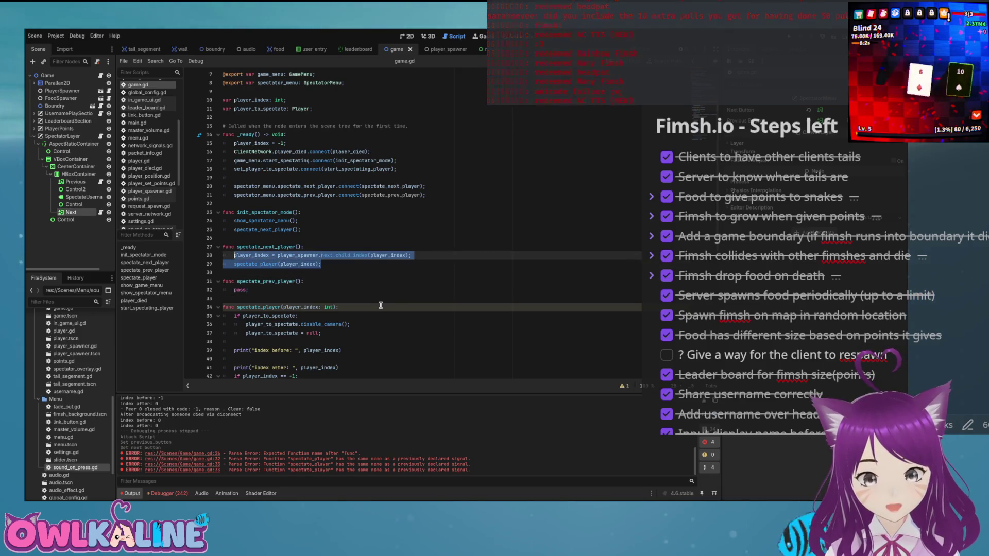
key(Down)
key(Down)
key(Down)
key(ctrl+Right)
key(Down)
key(ctrl+v)
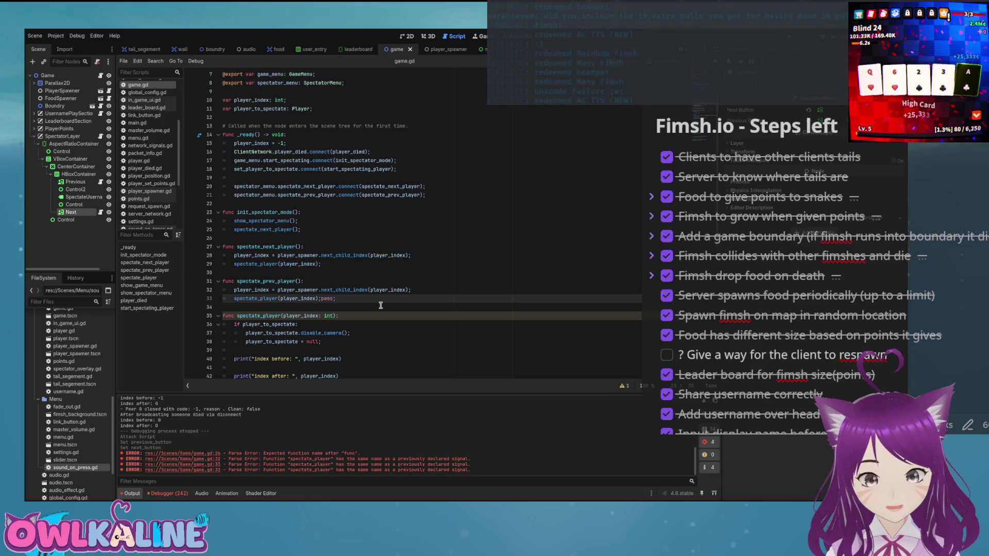
Change the copied call to prev_child_index and open player_spawner.gd.
key(Up)
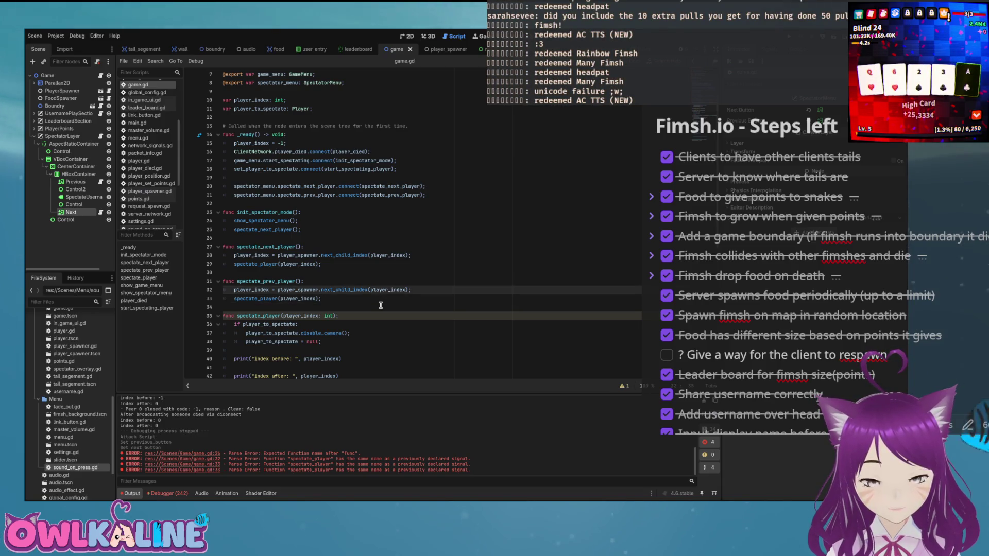
text(v)
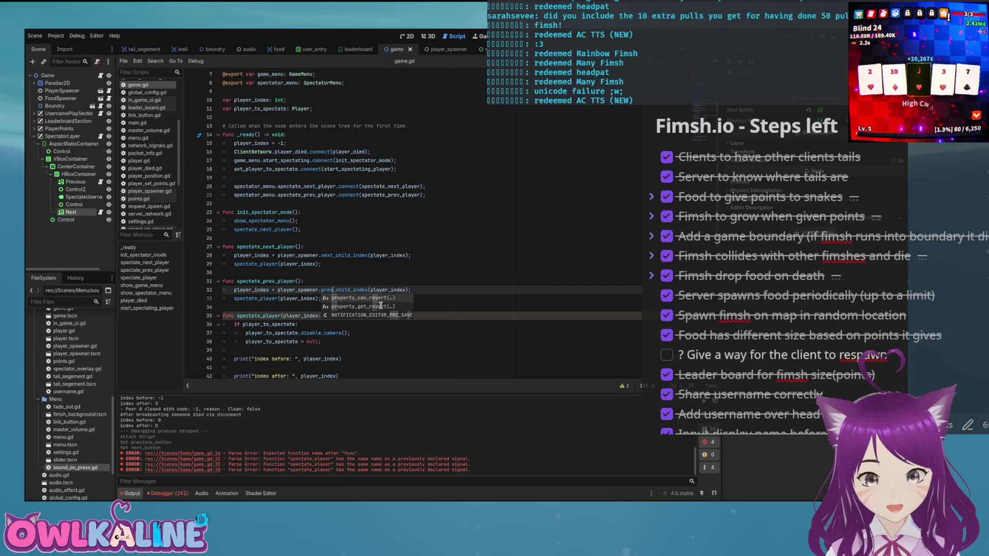
key(Escape)
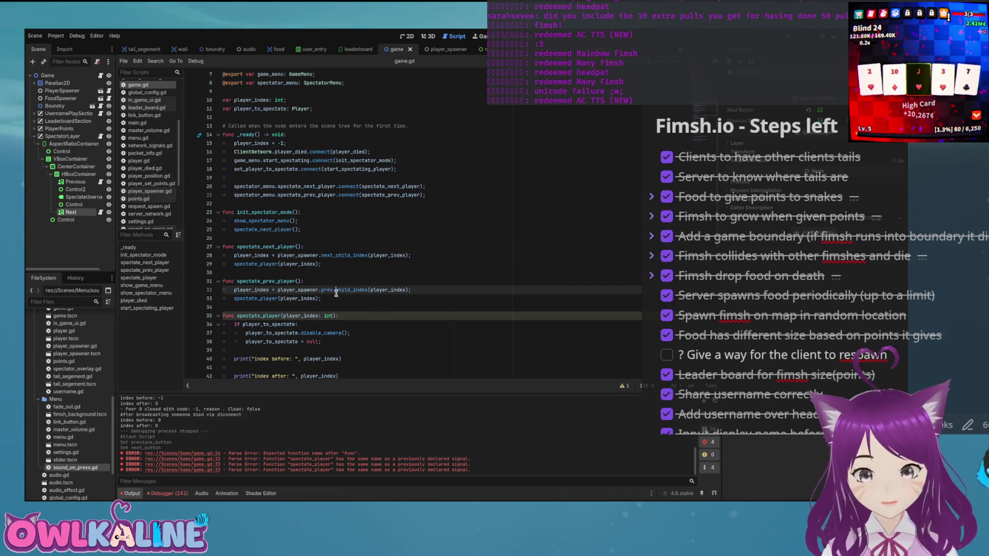
click(336, 299)
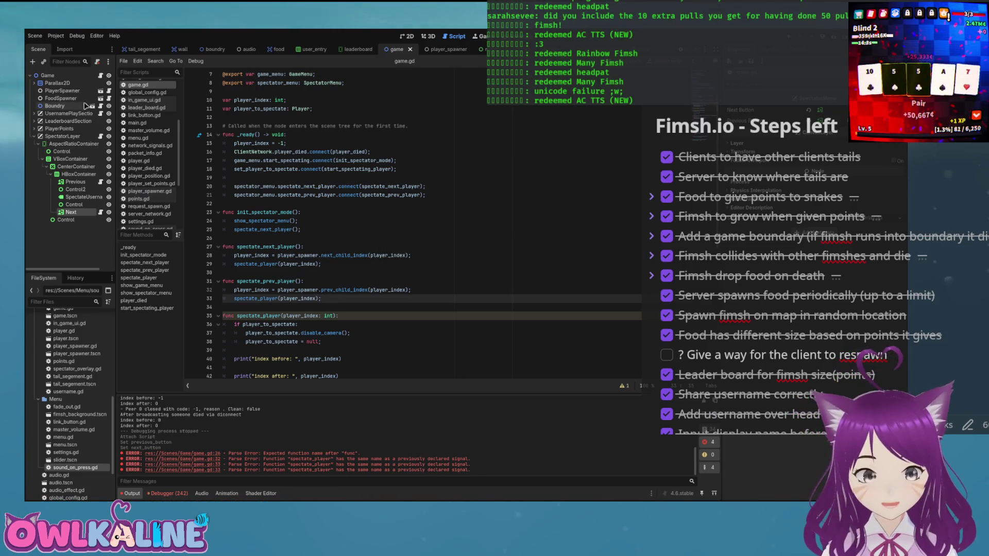
click(100, 91)
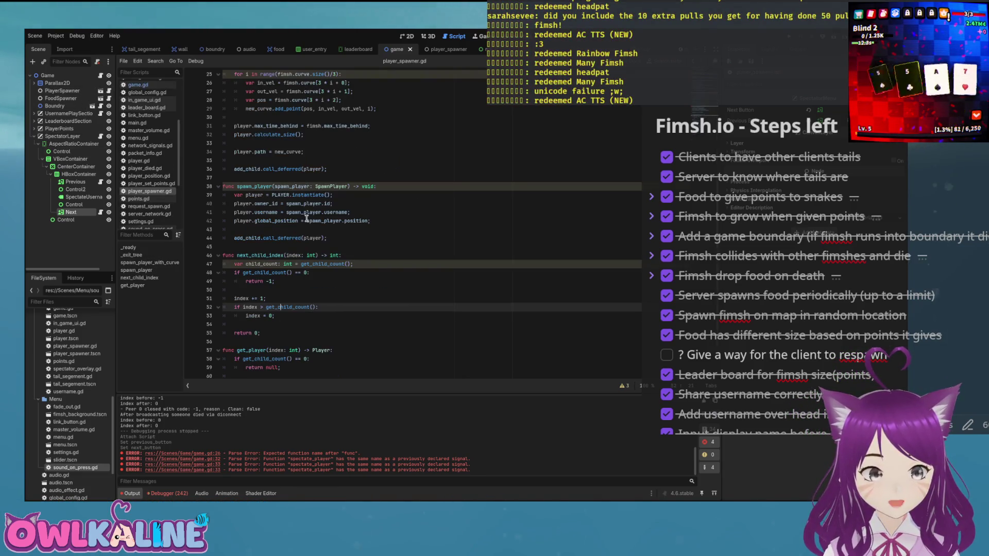
Duplicate next_child_index as a new prev_child_index function and save.
click(306, 220)
scroll(281, 260, down, 2)
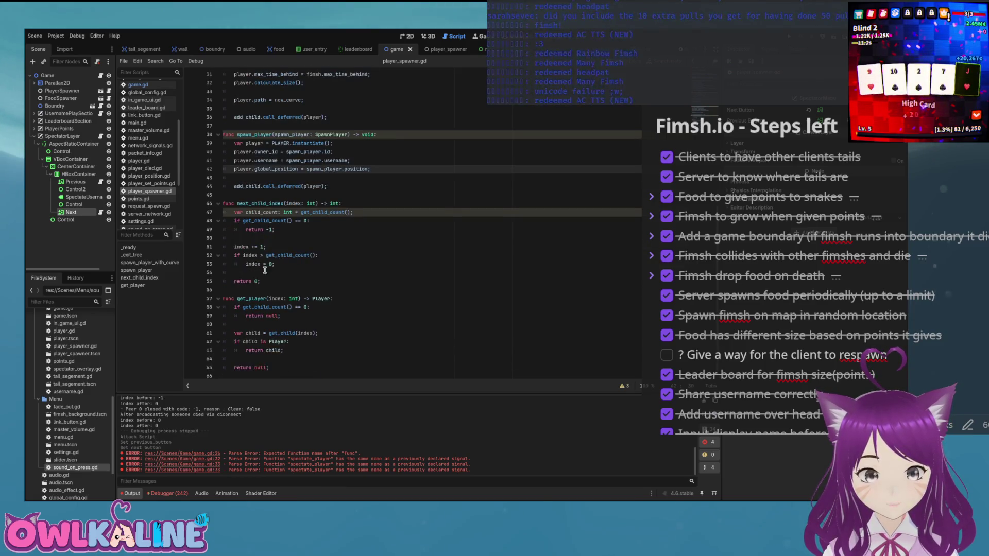
drag(261, 281, 212, 206)
key(ctrl+c)
click(265, 281)
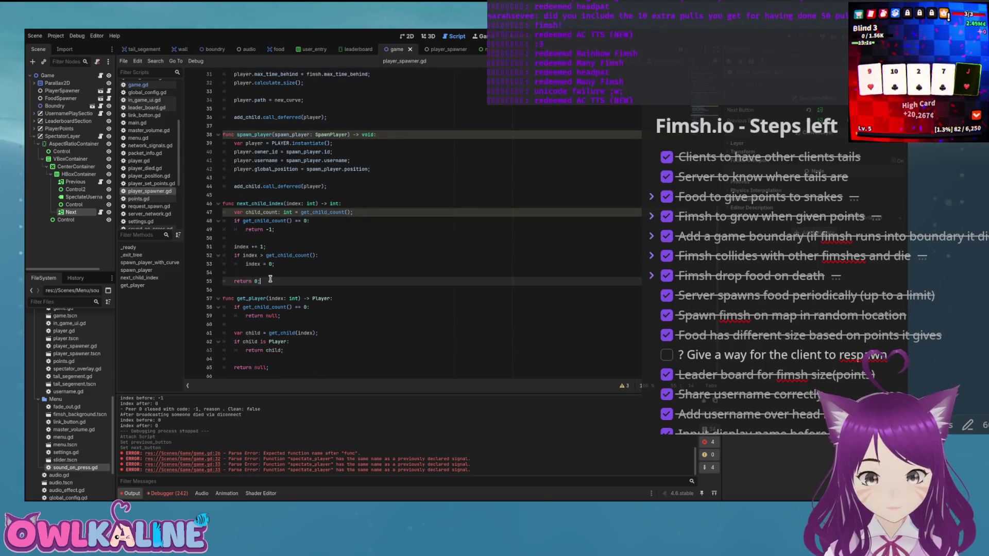
key(Return)
key(ctrl+v)
key(Up)
key(Up)
key(Up)
key(Up)
key(Right)
key(Right)
key(Right)
key(BackSpace)
key(BackSpace)
text(prev)
key(ctrl+s)
Change index += 1 to index -= 1 in prev_child_index.
key(Down)
key(Down)
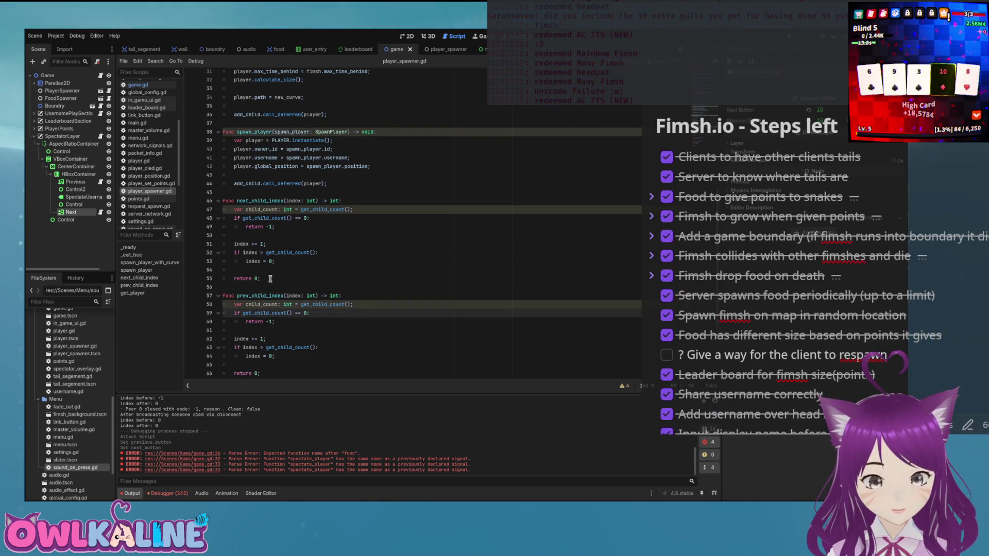
key(Down)
key(End)
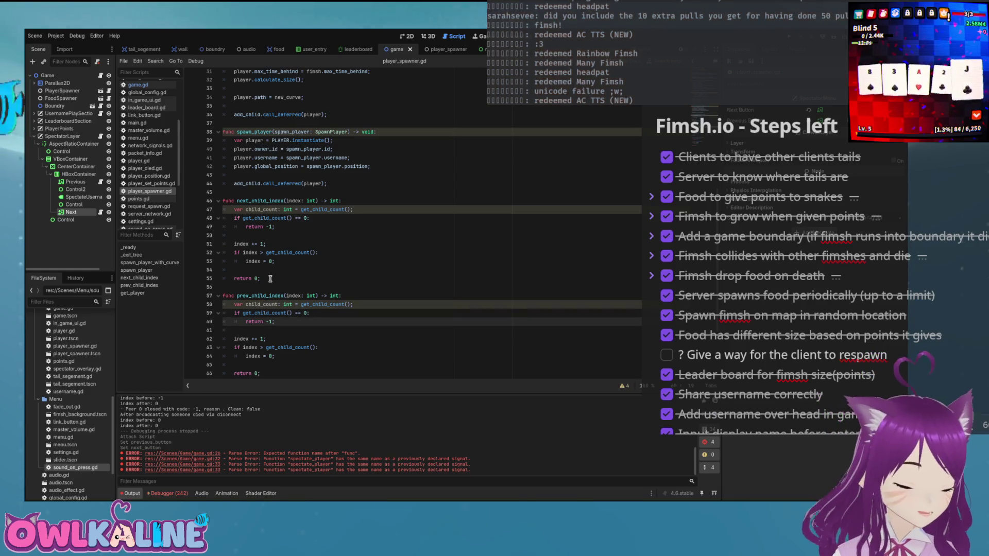
scroll(270, 279, down, 2)
click(253, 286)
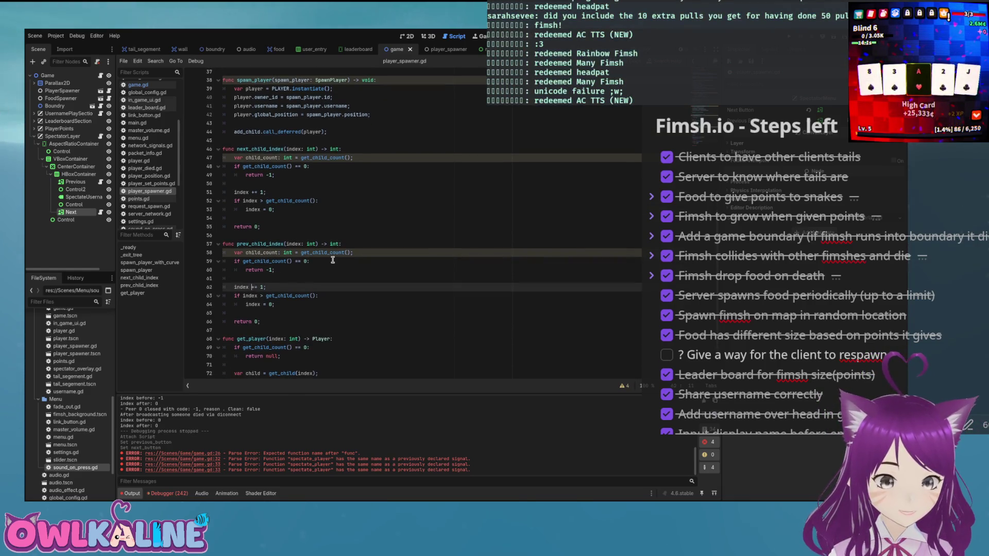
key(Delete)
text(-)
key(Down)
Wrap with if index < 0: index = get_child_count() and save.
text(<)
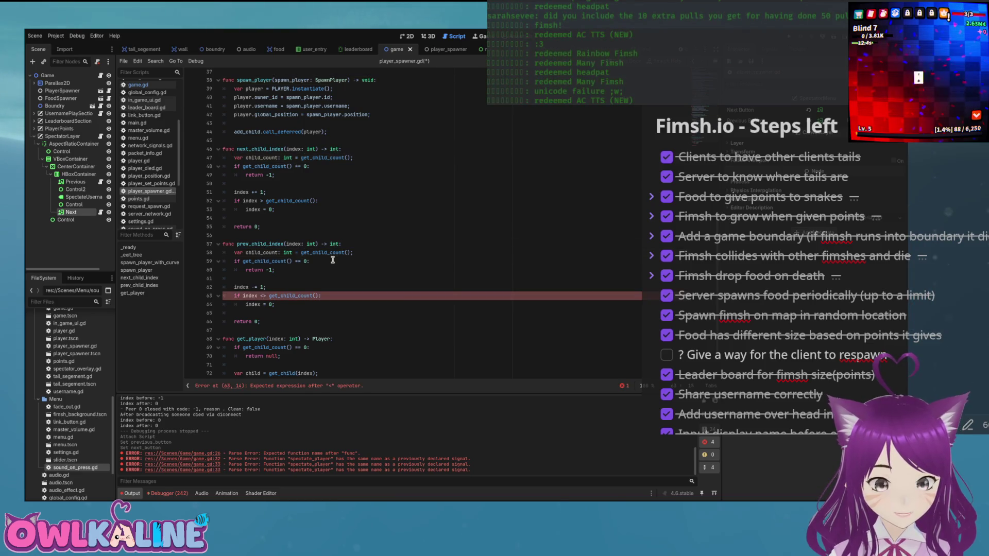
key(ctrl+shift+Right)
key(ctrl+shift+Right)
key(ctrl+c)
key(Delete)
key(Down)
key(ctrl+v)
key(Up)
key(Left)
key(BackSpace)
key(ctrl+s)
Make both next_child_index and prev_child_index return index instead of 0.
key(Down)
key(Down)
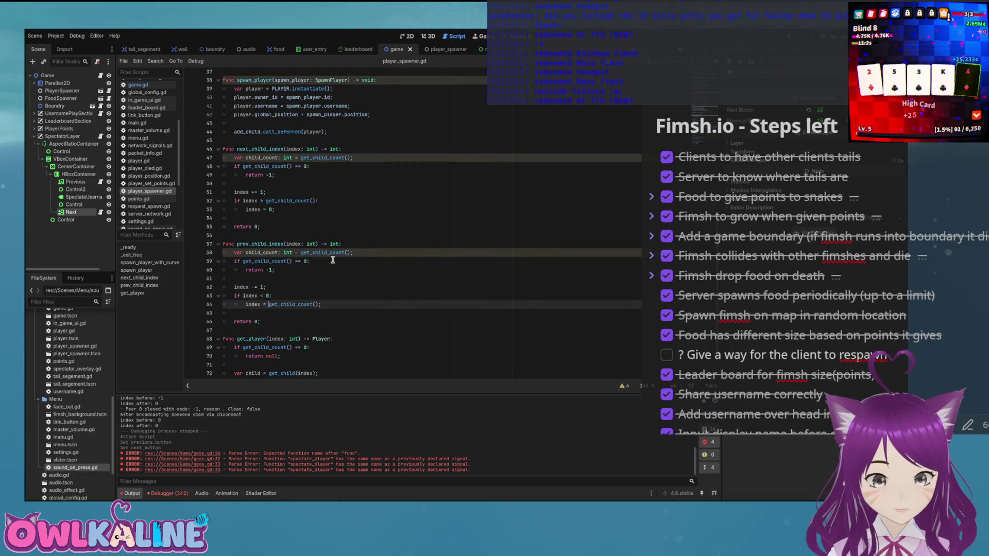
key(Down)
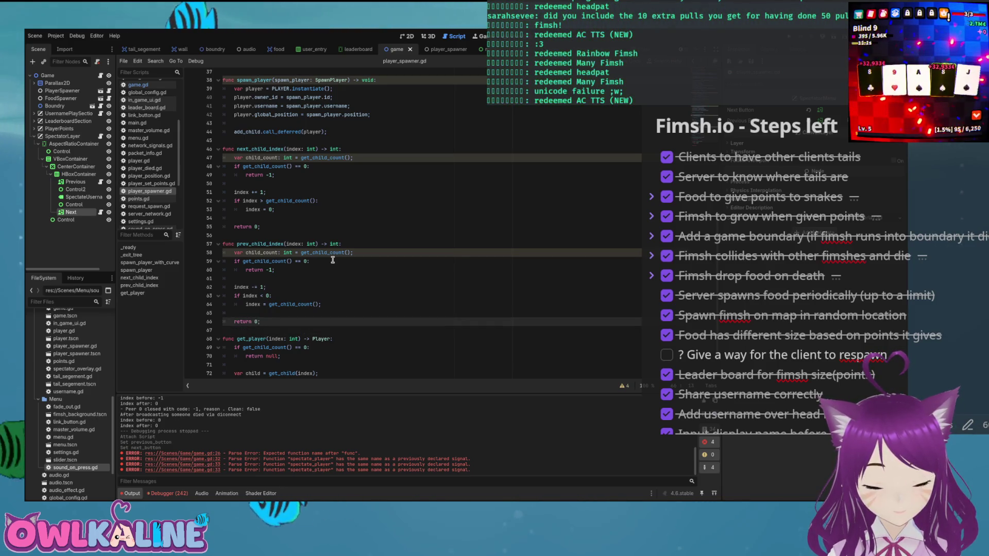
key(Up)
key(Up)
key(Up)
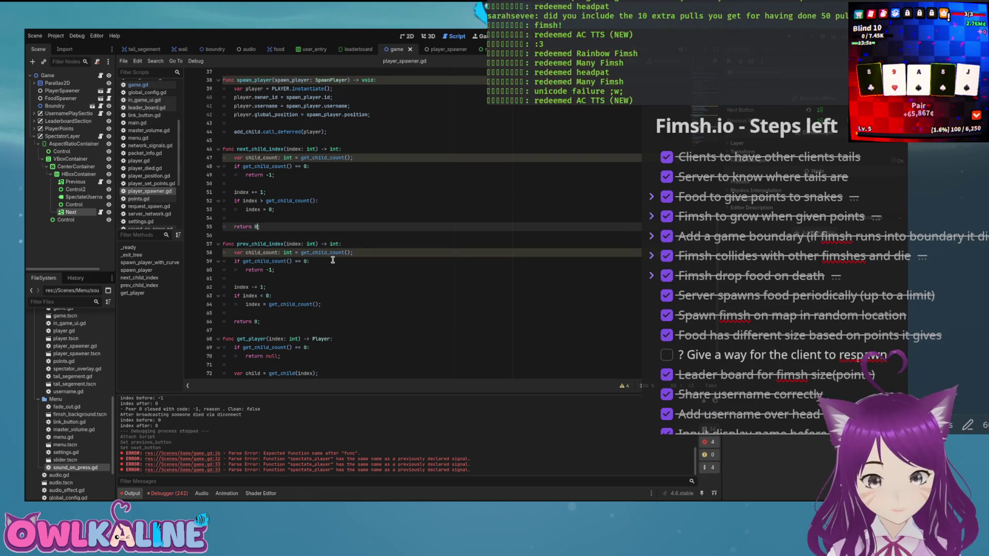
key(BackSpace)
key(BackSpace)
text(index;)
key(Down)
key(Down)
key(Down)
key(Down)
key(End)
key(Left)
key(BackSpace)
text(index)
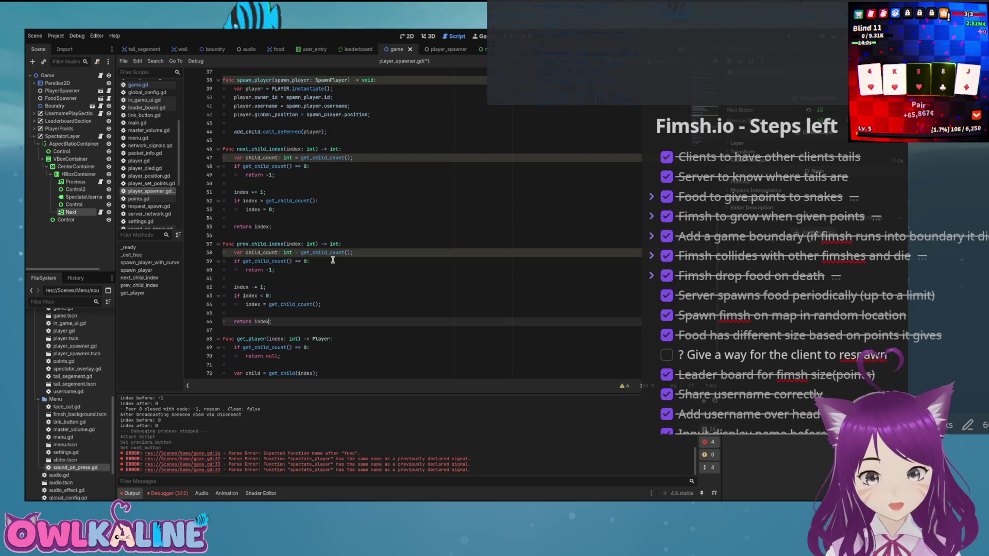
text(;)
scroll(295, 282, up, 2)
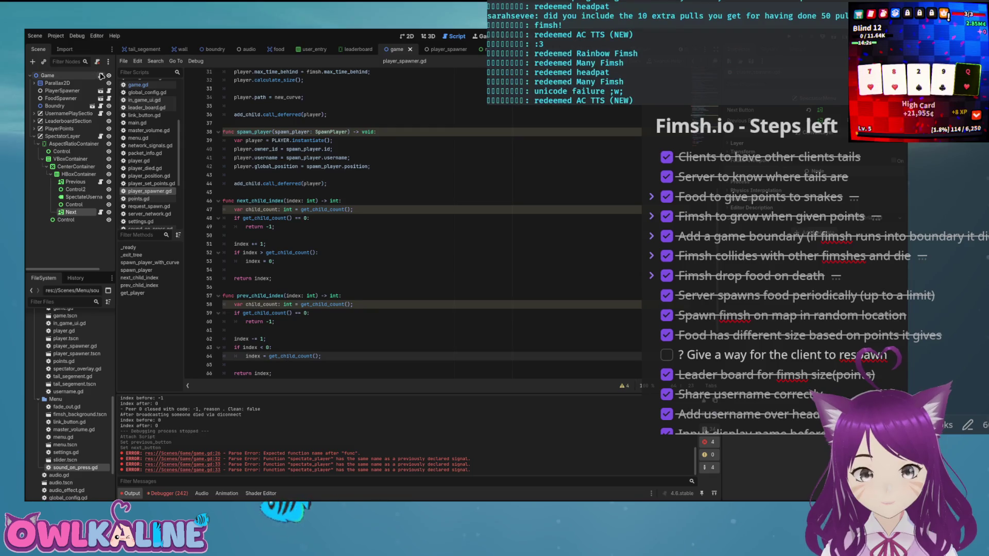
Review spectate_prev_player and the commented-out signal in game.gd, then run the project with F5.
key(alt+Left)
scroll(351, 308, down, 2)
click(304, 238)
scroll(324, 228, up, 2)
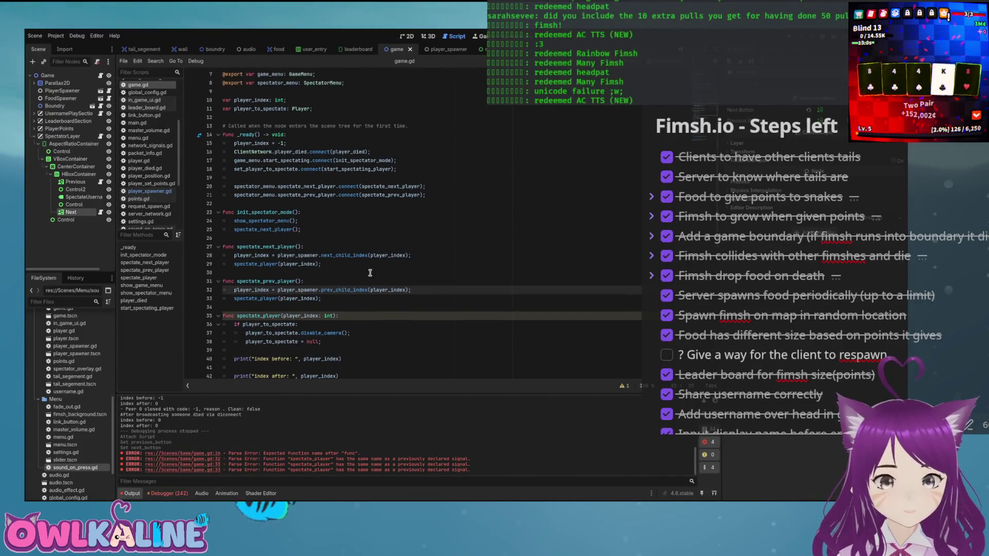
scroll(427, 264, down, 7)
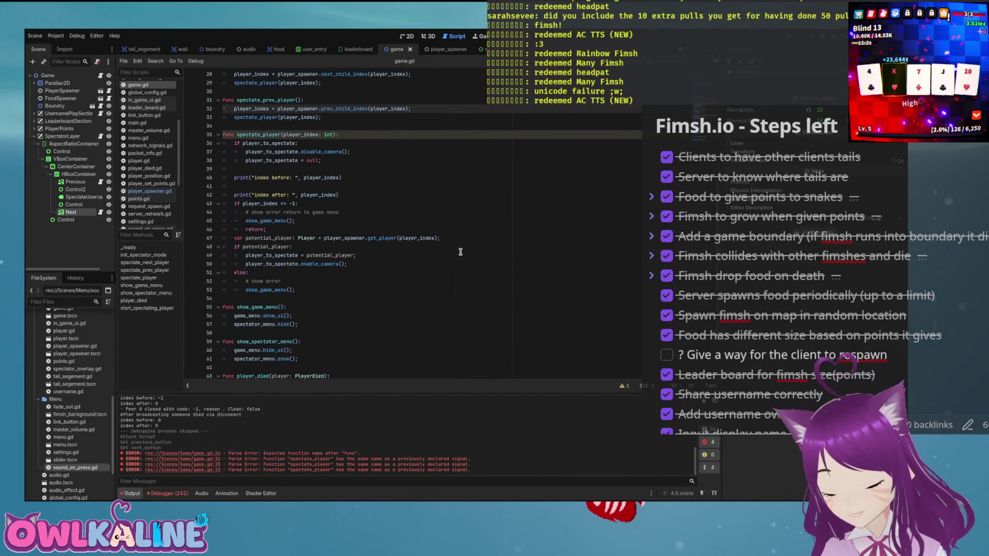
scroll(364, 217, up, 8)
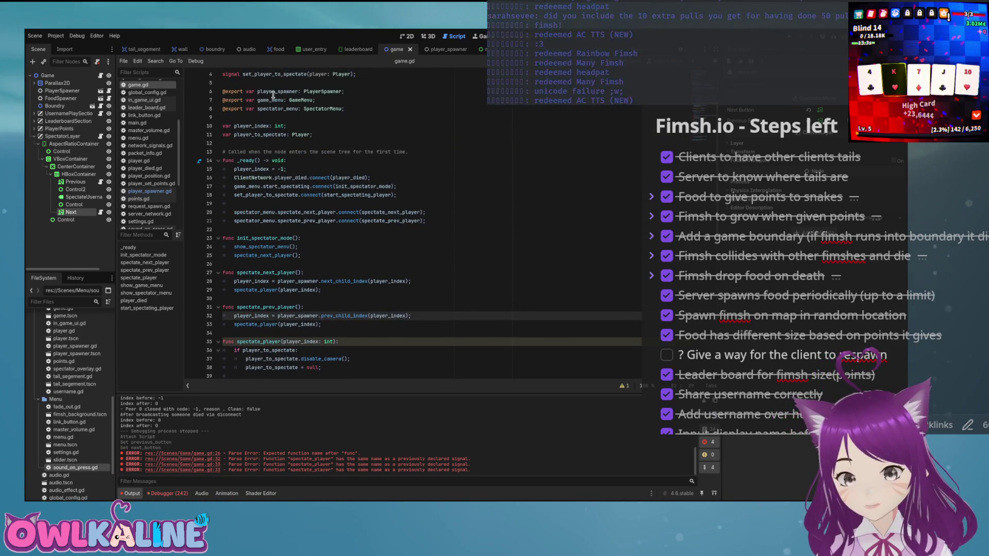
scroll(312, 145, up, 1)
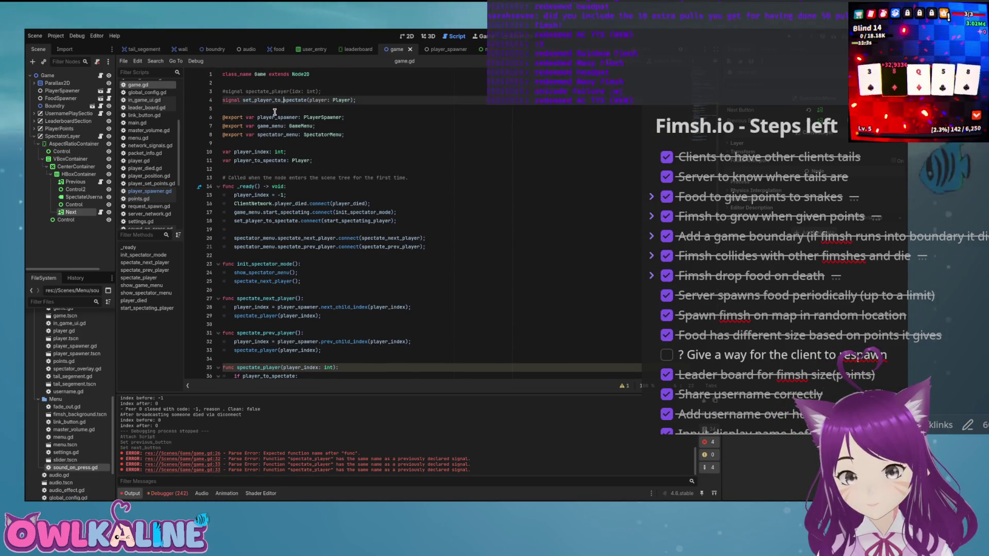
click(309, 126)
click(288, 91)
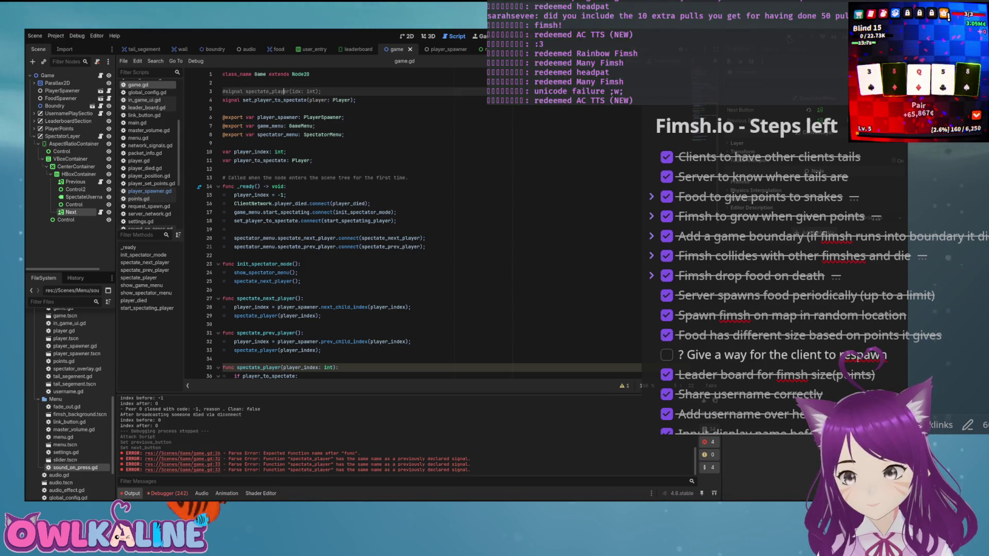
key(F5)
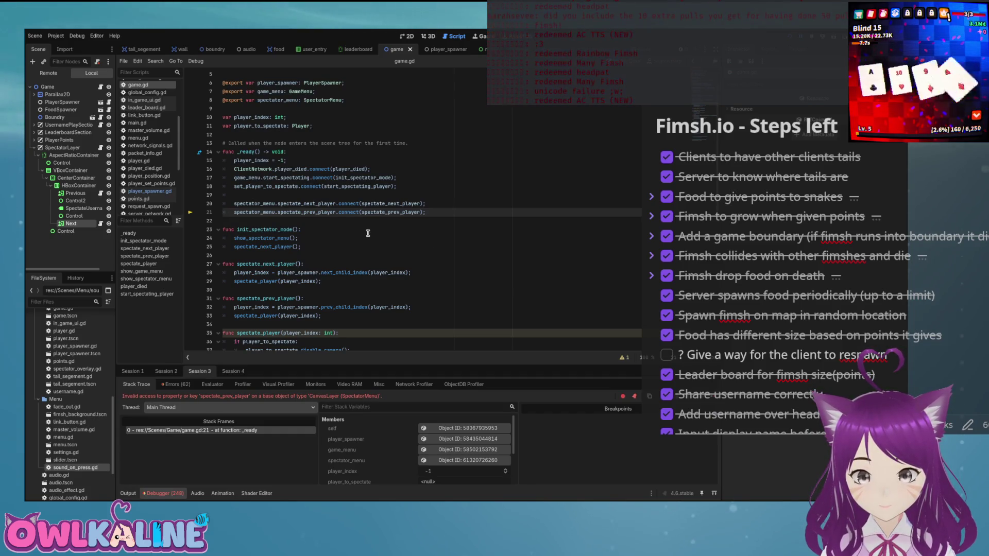
scroll(368, 234, up, 2)
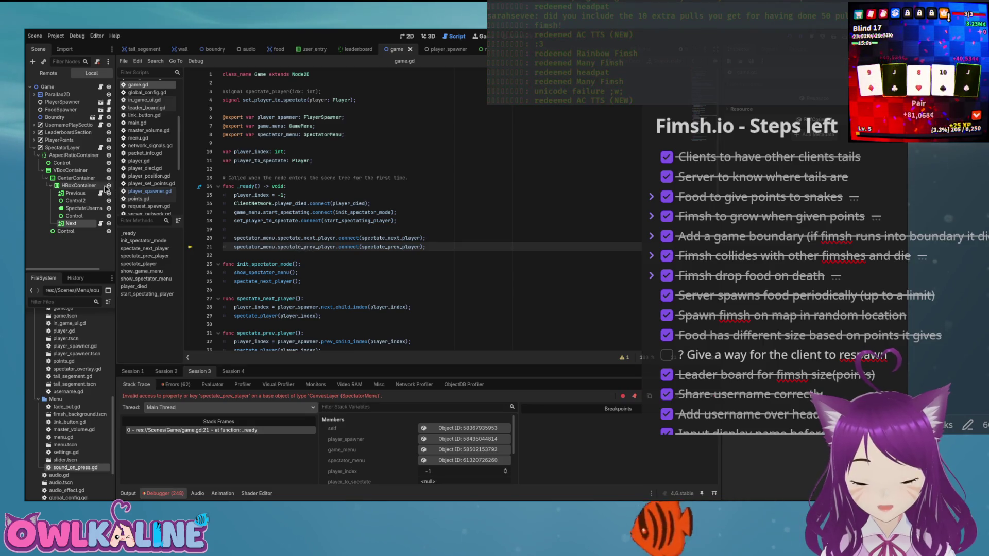
Inspect the spectate_next_player and spectate_previous_player signal declarations in spectator_overlay.gd.
ctrl+click(302, 247)
click(269, 91)
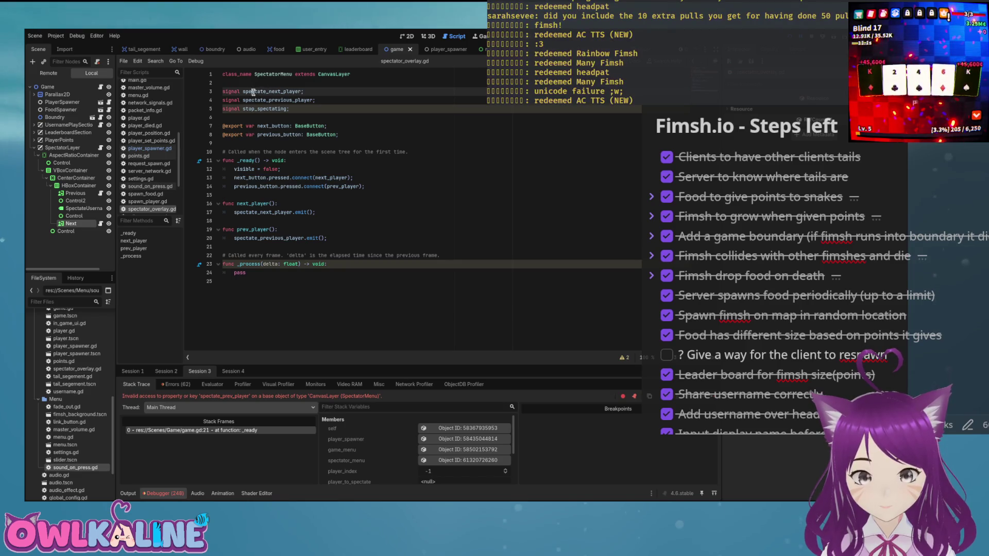
key(Down)
key(End)
click(256, 75)
drag(242, 91, 259, 91)
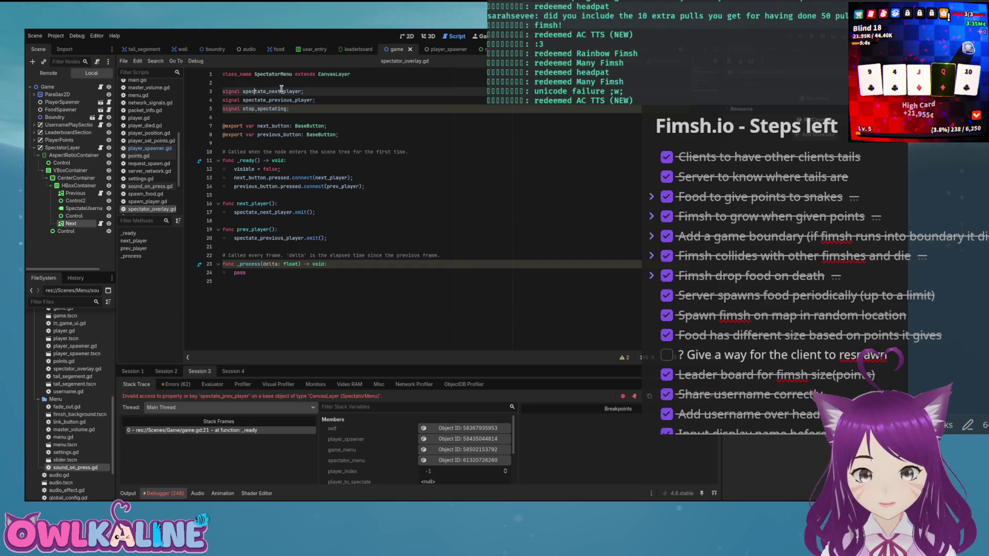
click(240, 100)
click(303, 92)
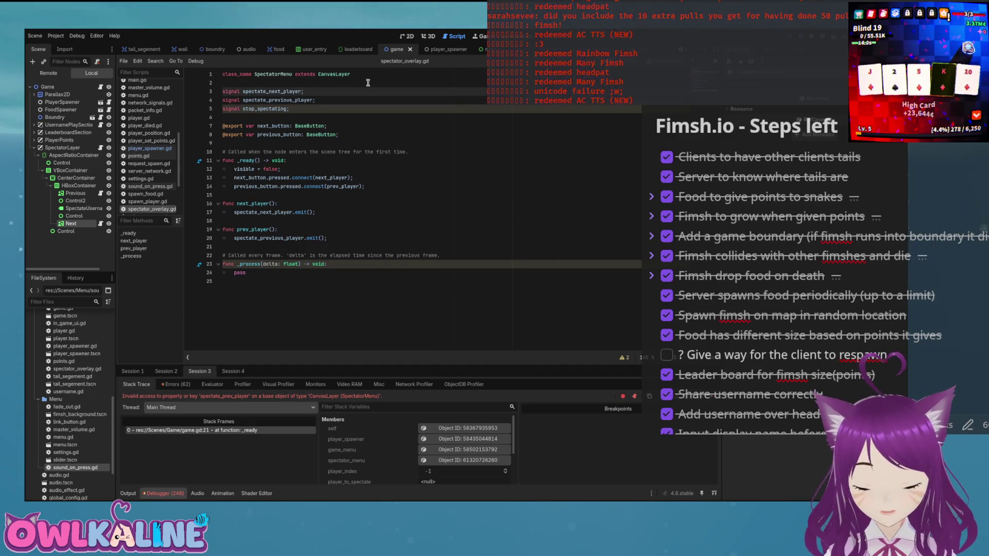
Add () to the spectate_previous_player and stop_spectating signals, then stop and rerun the game.
key(Down)
key(End)
key(Left)
text(())
key(Down)
text(();)
click(349, 101)
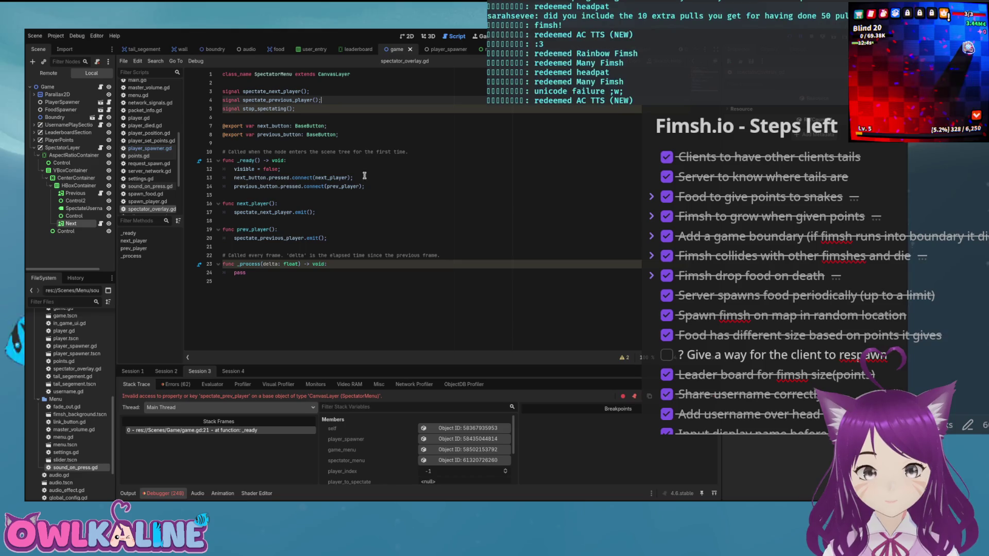
click(260, 107)
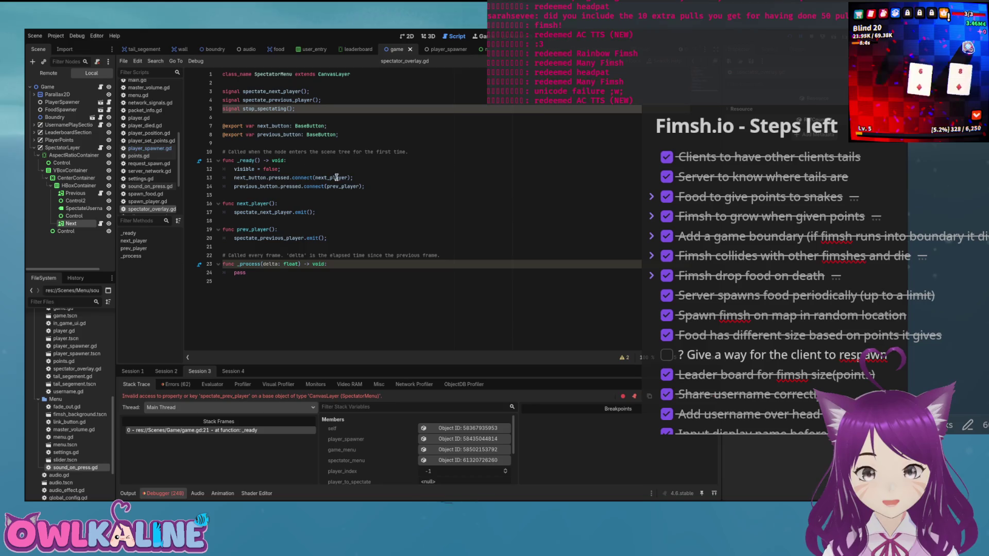
key(F8)
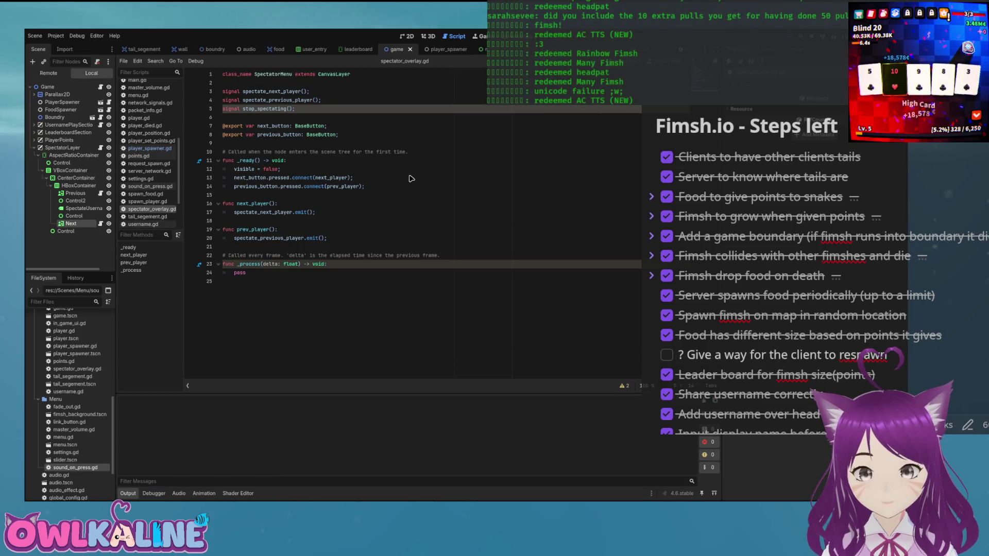
key(F5)
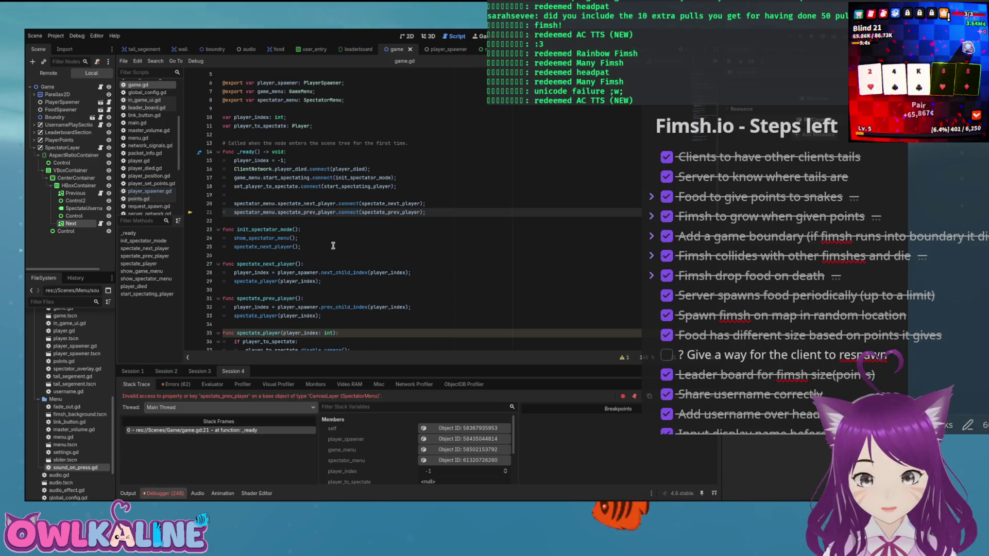
Replace spectate_previous_player with spectate_prev_player in the overlay's signal declaration and emit call.
double_click(301, 211)
key(ctrl+c)
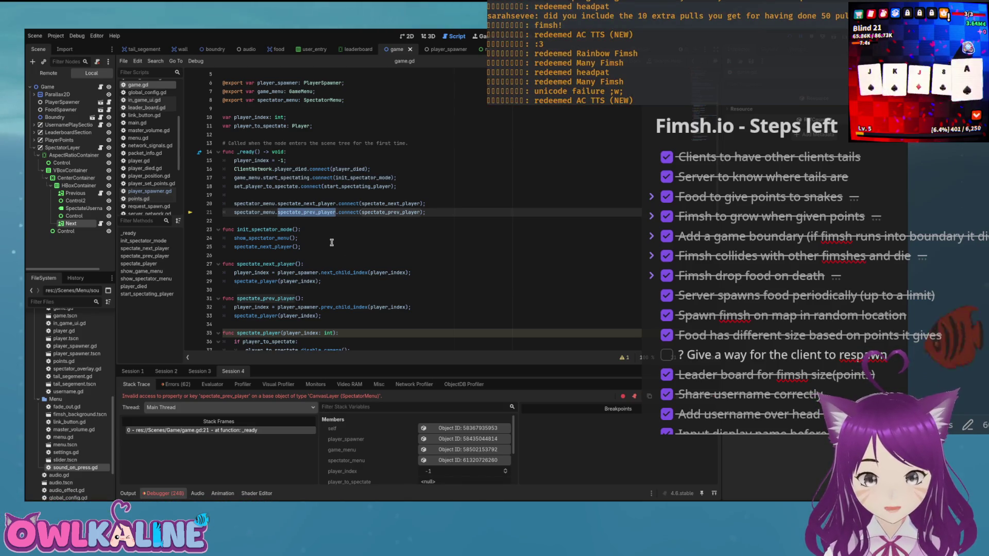
click(101, 147)
double_click(278, 100)
key(ctrl+v)
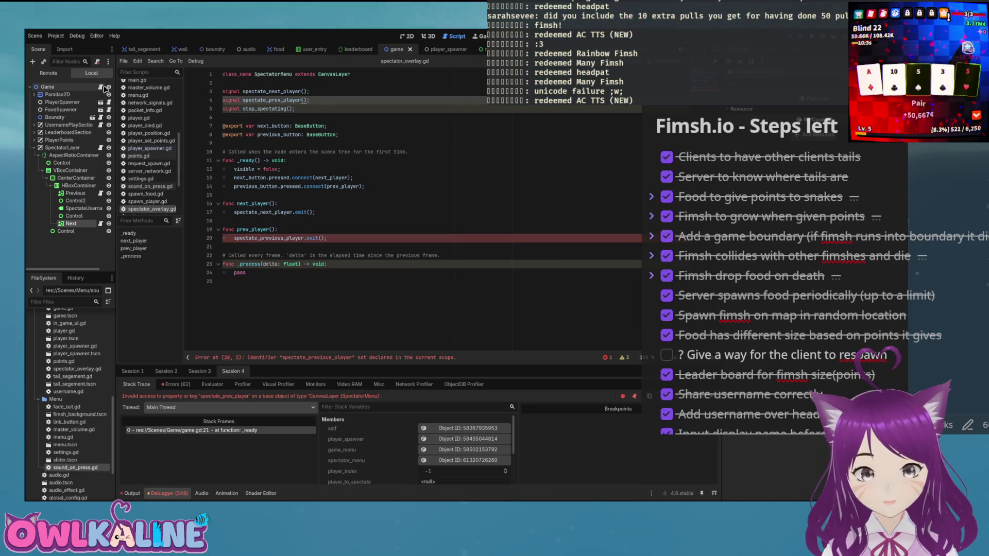
double_click(281, 239)
key(ctrl+v)
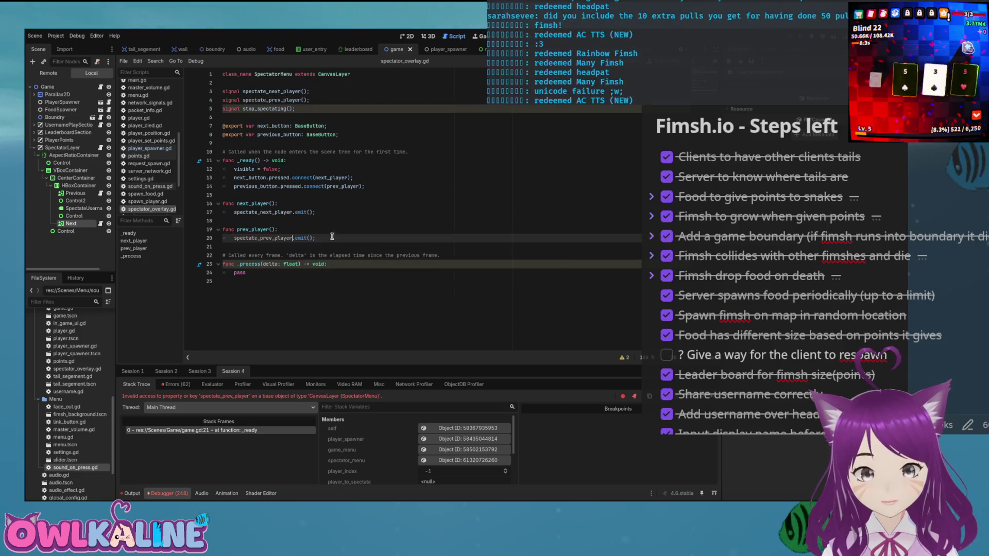
Review _ready and init_spectator_mode in game.gd, then stop and relaunch the game.
scroll(128, 92, up, 3)
click(138, 84)
click(441, 155)
click(442, 232)
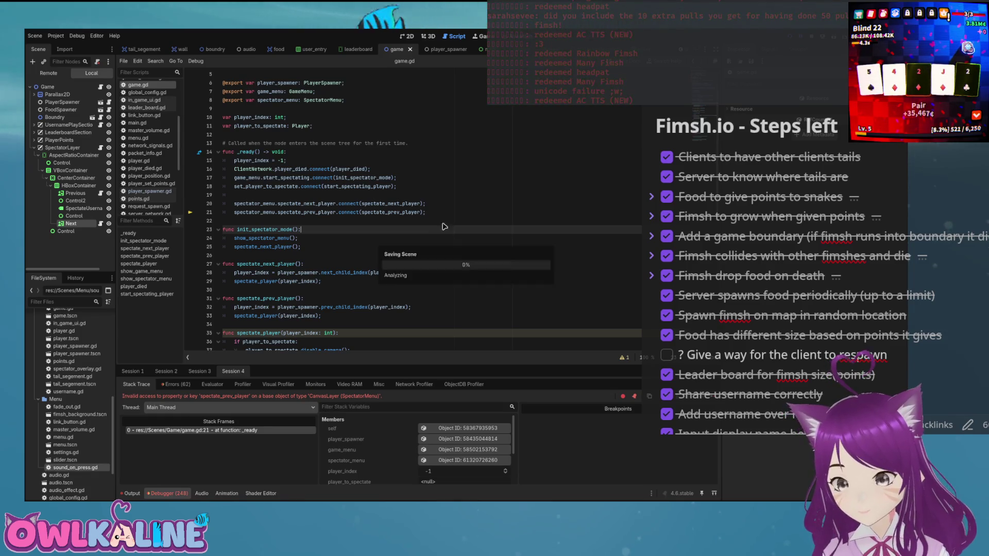
key(F8)
key(F5)
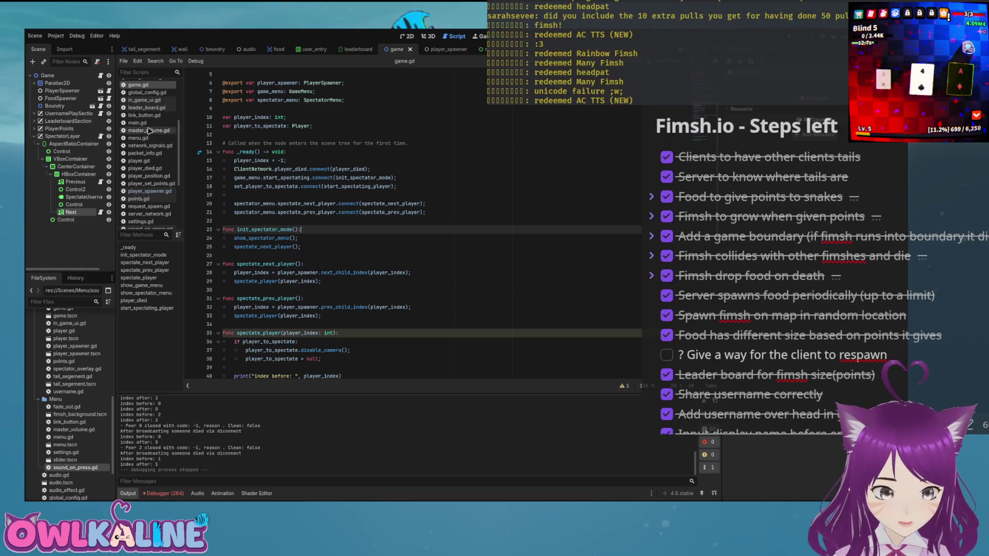
Scroll through the Output panel and run the project again in multiple debug instances.
scroll(315, 171, down, 4)
scroll(315, 172, down, 5)
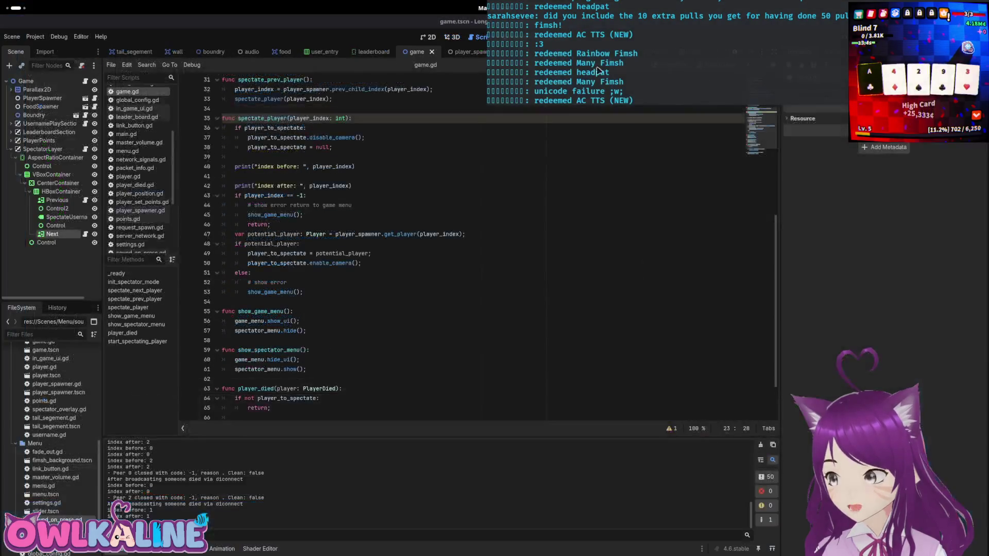
key(F5)
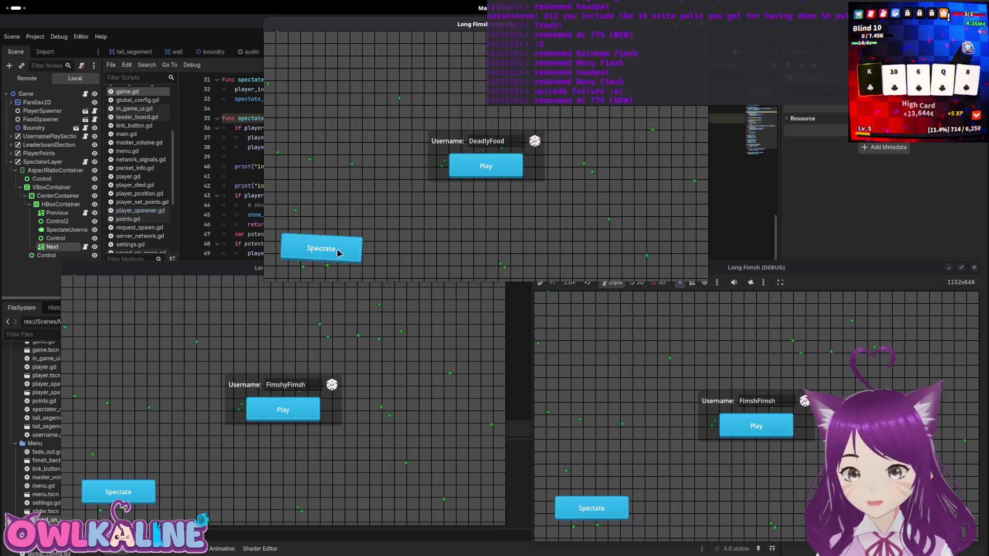
Join as a player in one instance, spectate from the top one, and cycle spectated players.
click(758, 431)
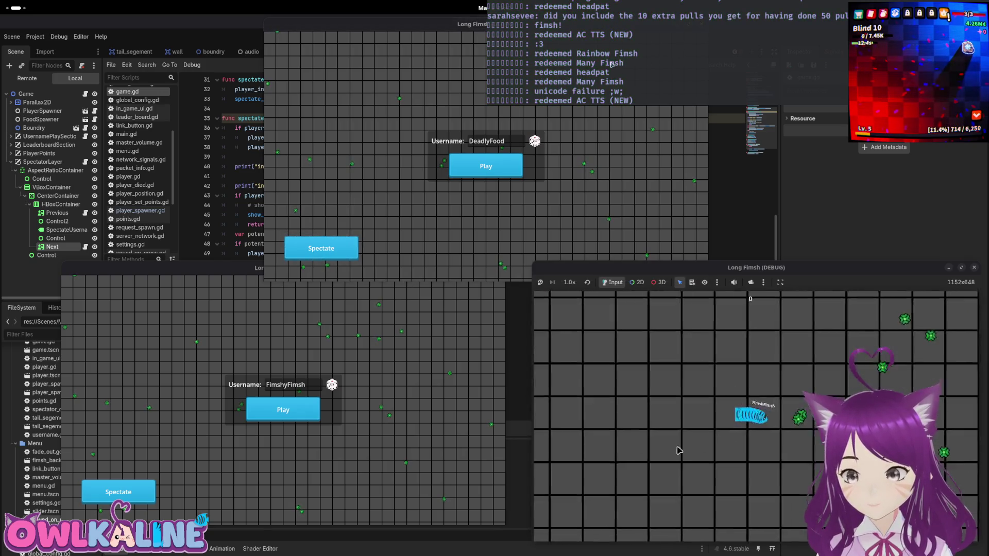
click(320, 246)
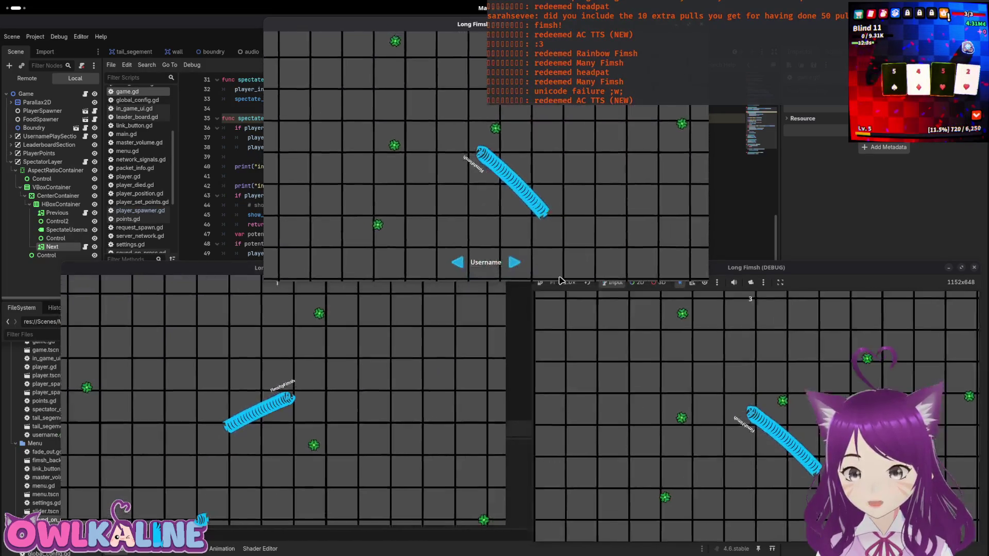
click(515, 262)
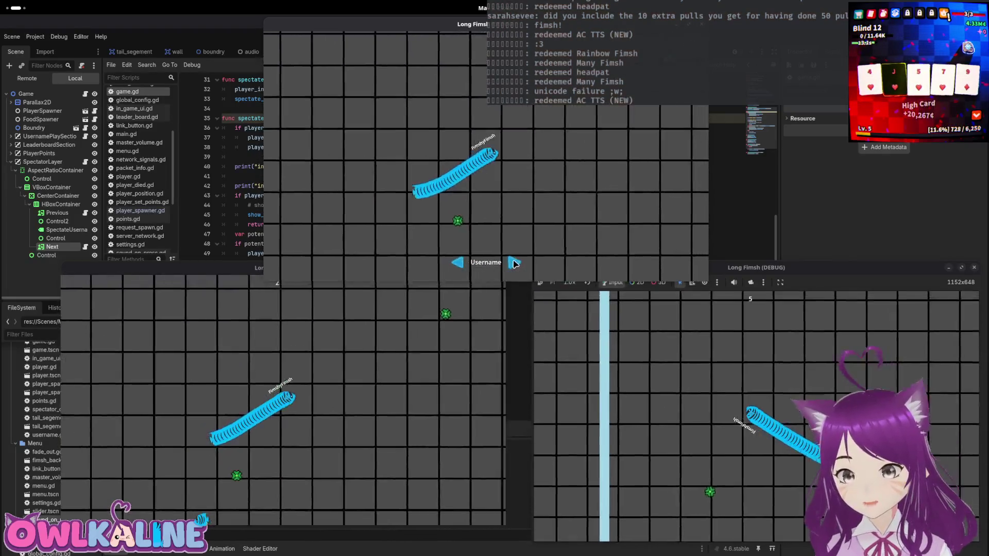
click(489, 263)
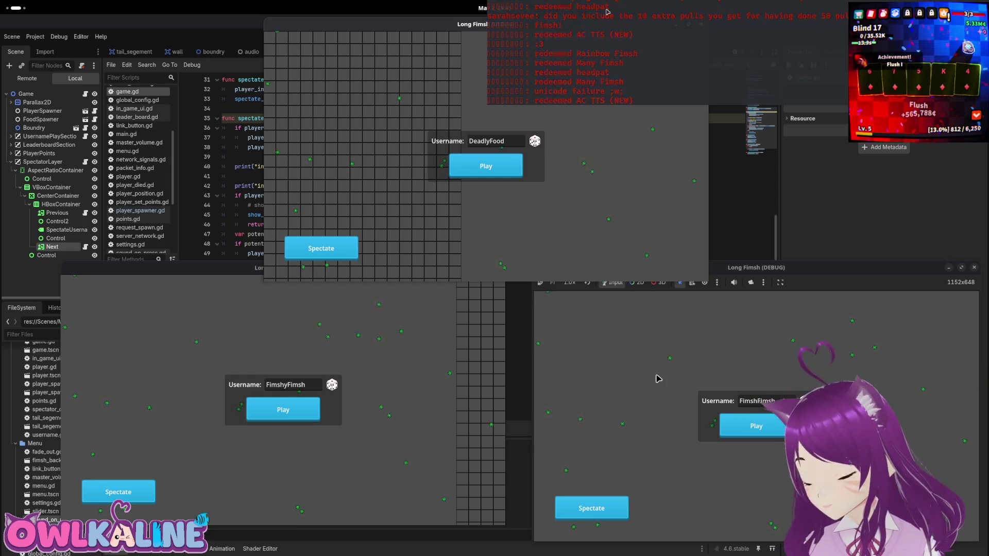
Start playing in the lower-right and lower-left instances and spectate from the top instance.
click(802, 401)
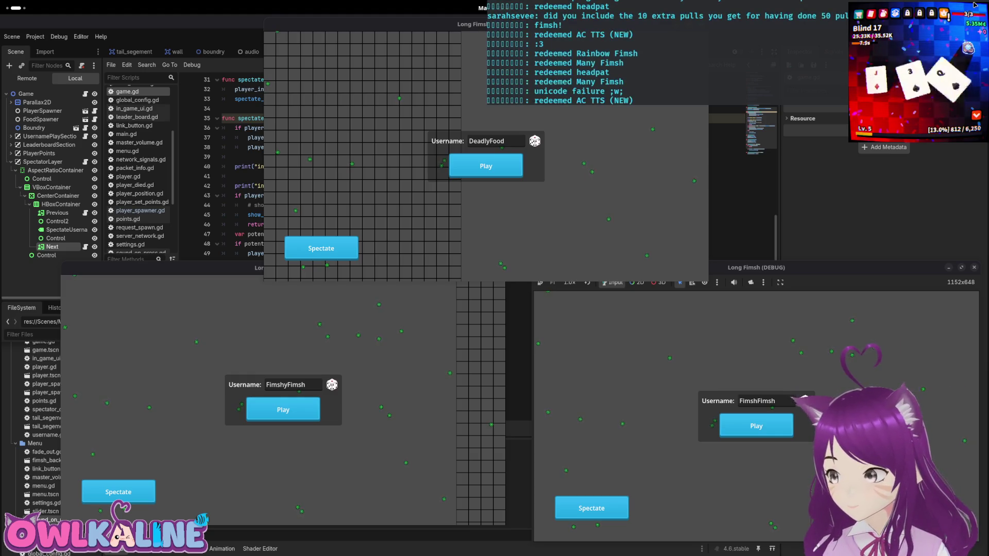
click(588, 360)
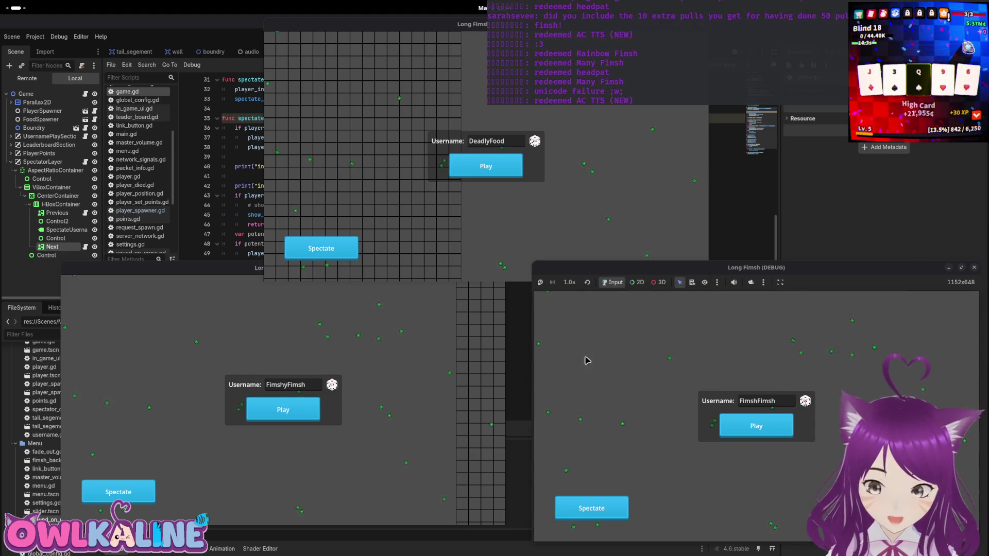
click(729, 420)
click(309, 410)
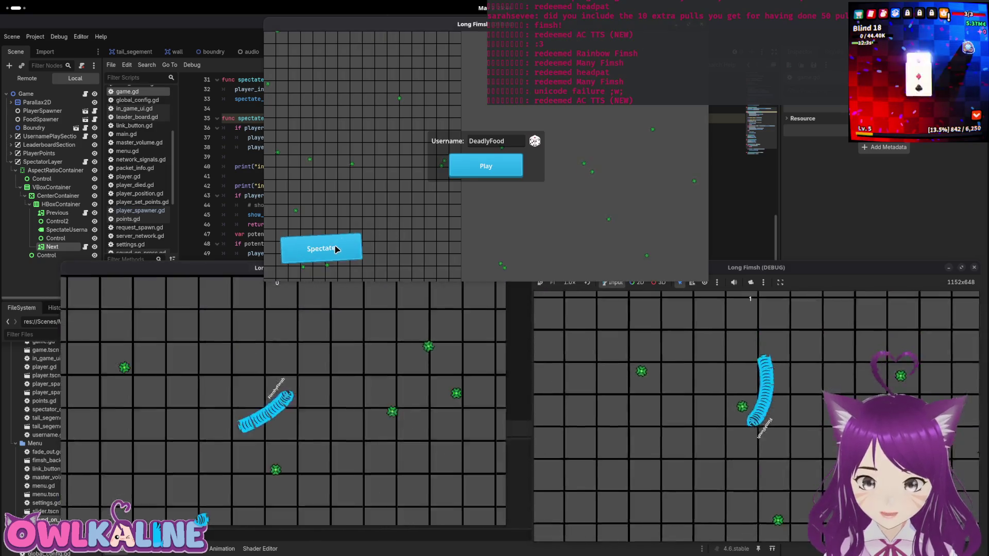
click(479, 167)
Close the lower-right, top and remaining game instance windows.
click(700, 356)
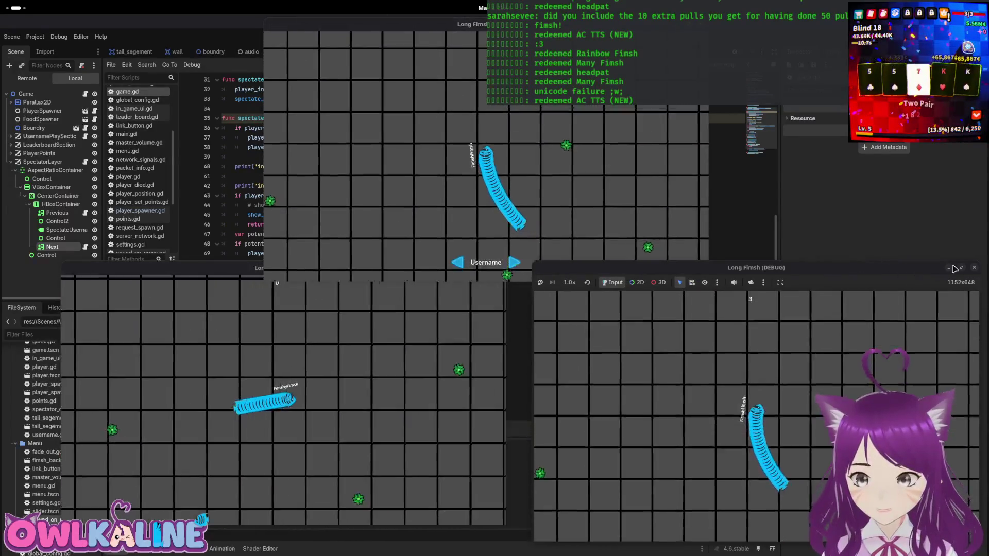
click(974, 268)
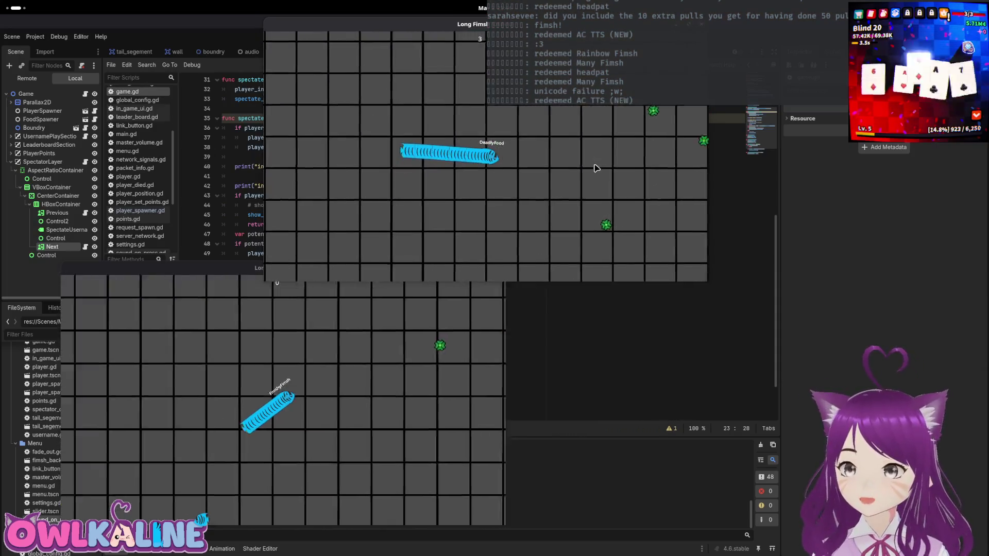
click(701, 25)
click(497, 268)
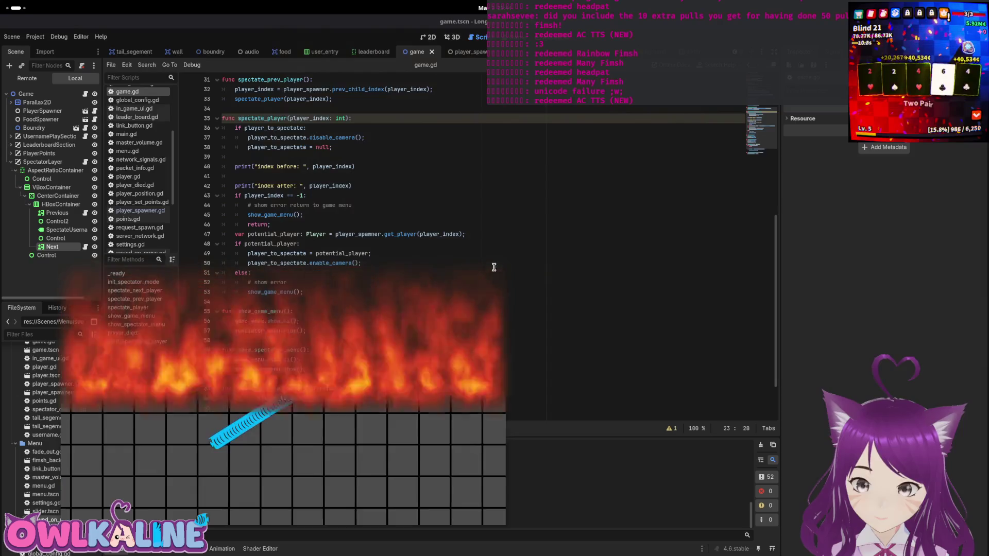
key(super)
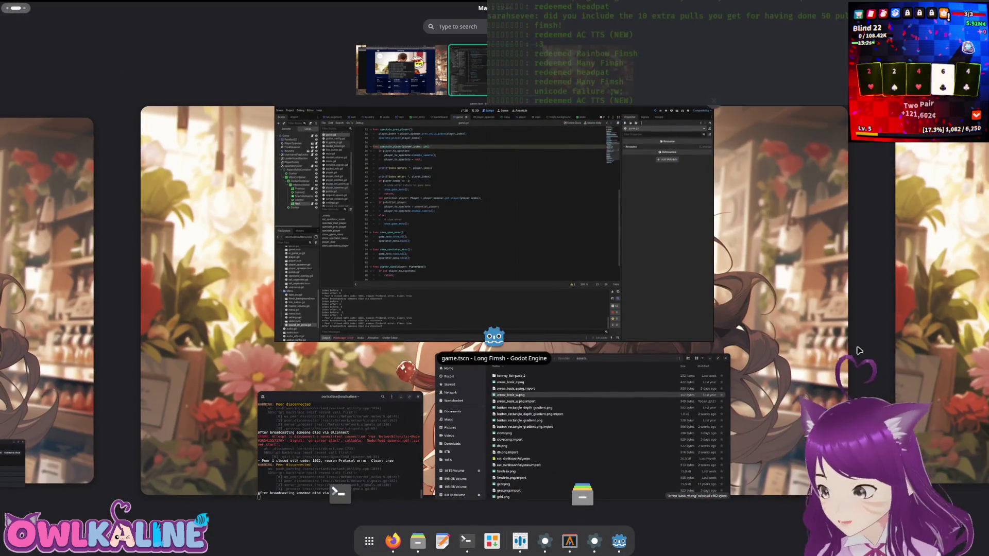
click(747, 183)
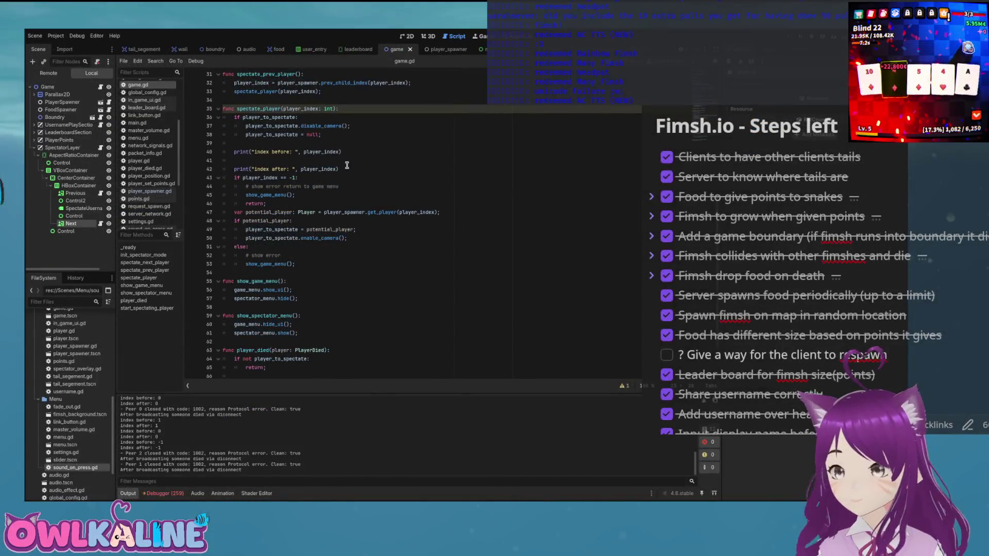
click(354, 183)
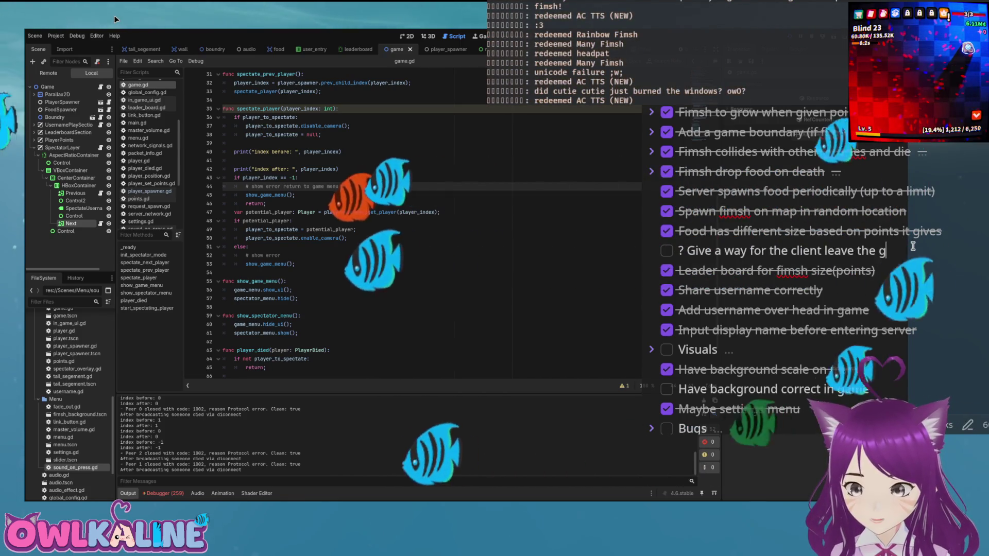
Place the caret after 'leave' in the to-do item and buy Pit Boss upgrades in the card game.
click(854, 250)
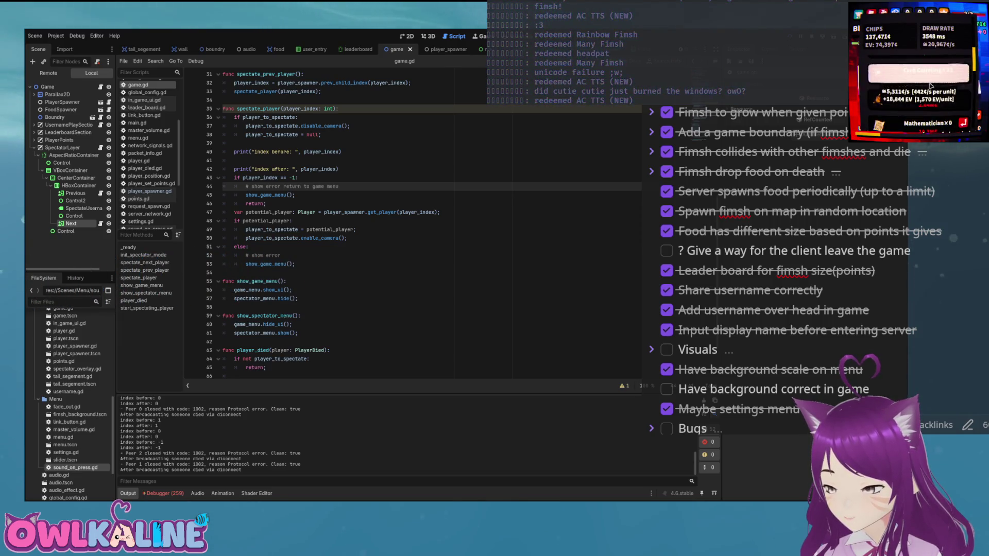
click(931, 85)
click(931, 85)
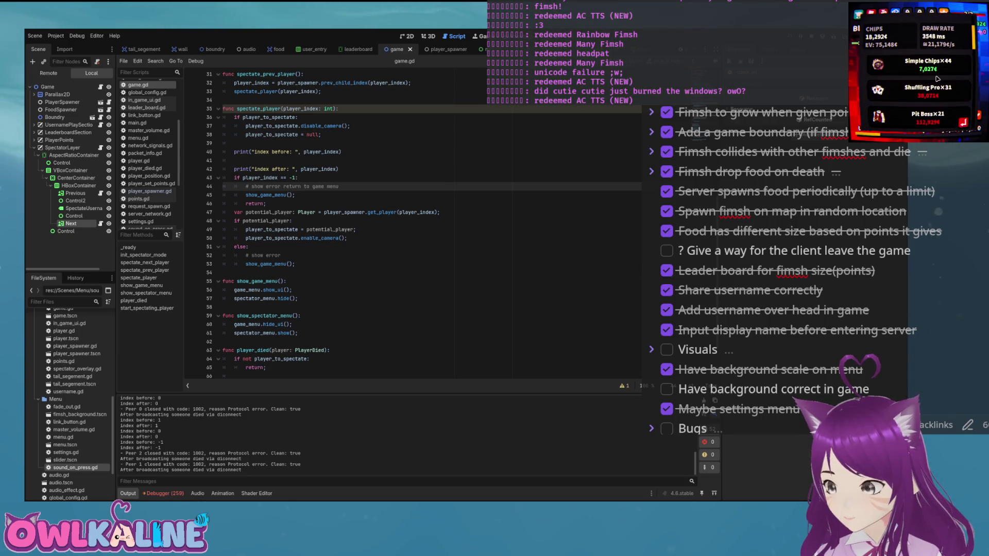
click(963, 123)
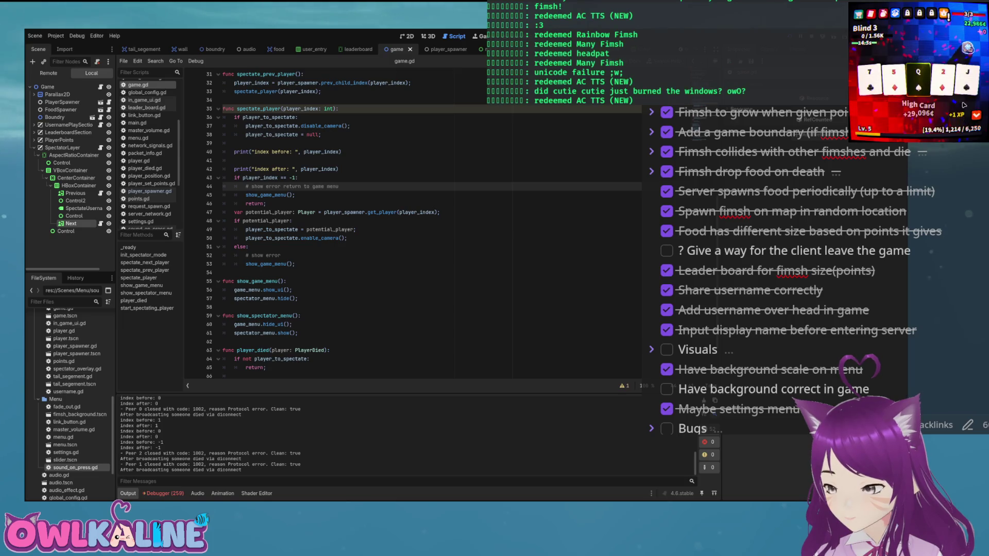
Return from the upgrade tree to the card table and put the caret on the player_index check.
scroll(939, 72, down, 2)
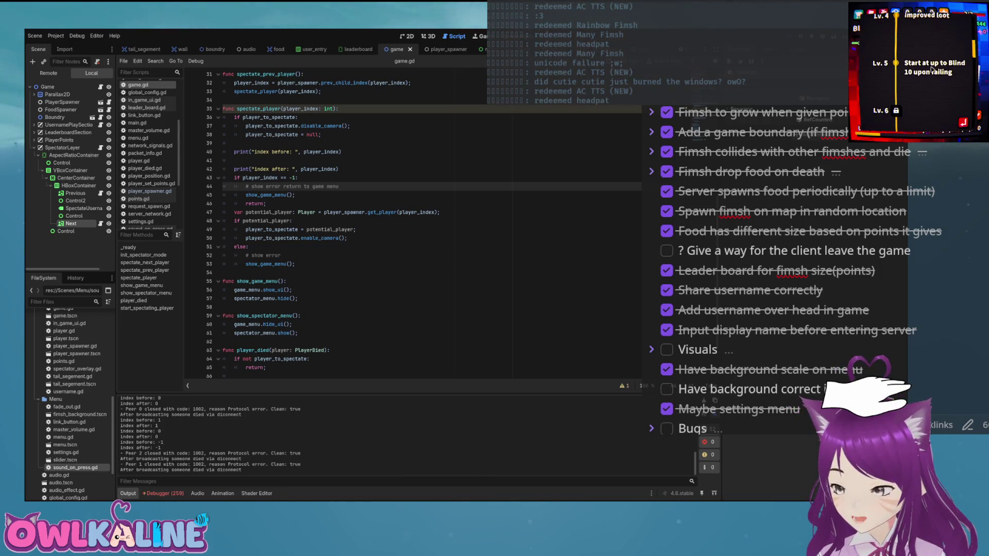
click(962, 123)
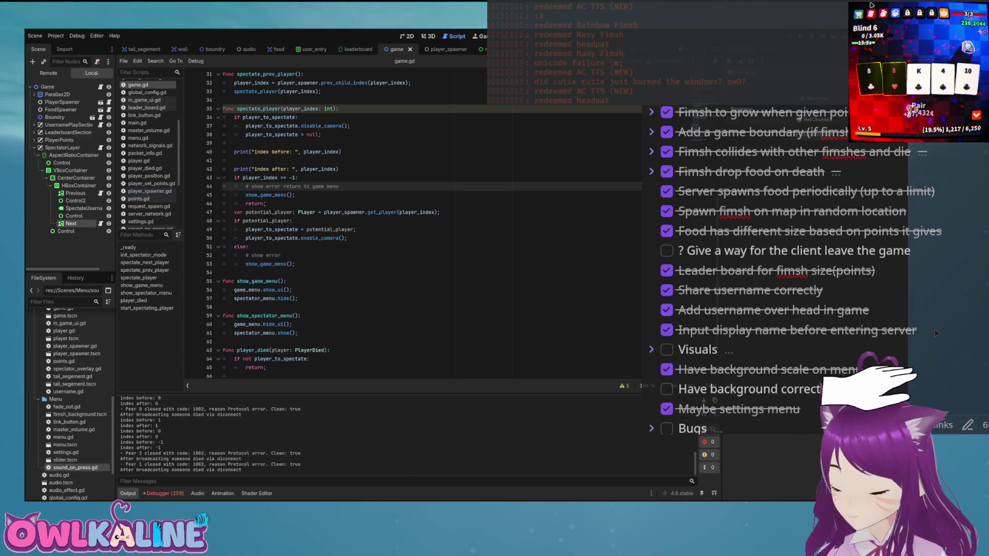
click(279, 178)
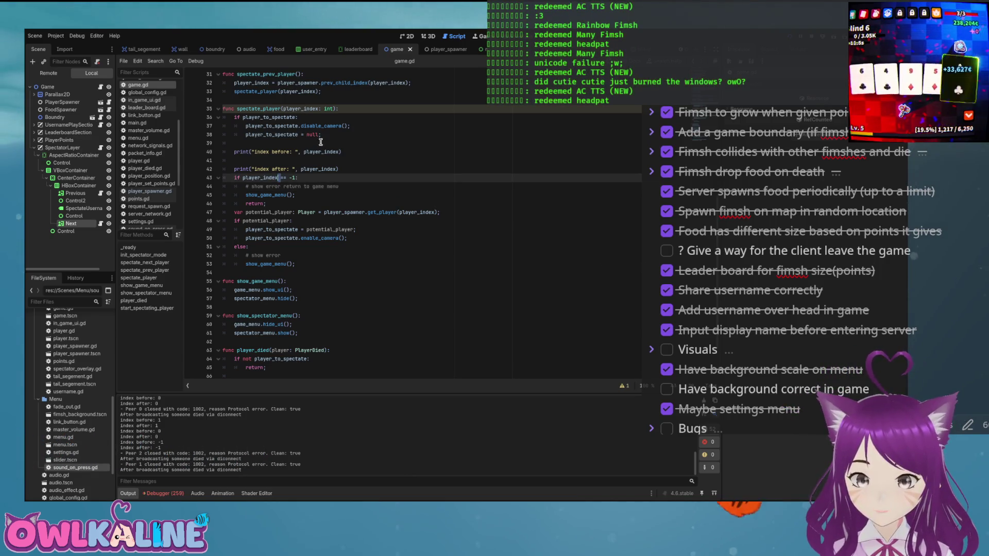
Delete the 'index before' and 'index after' print lines so the -1 check follows the camera reset.
scroll(320, 142, up, 3)
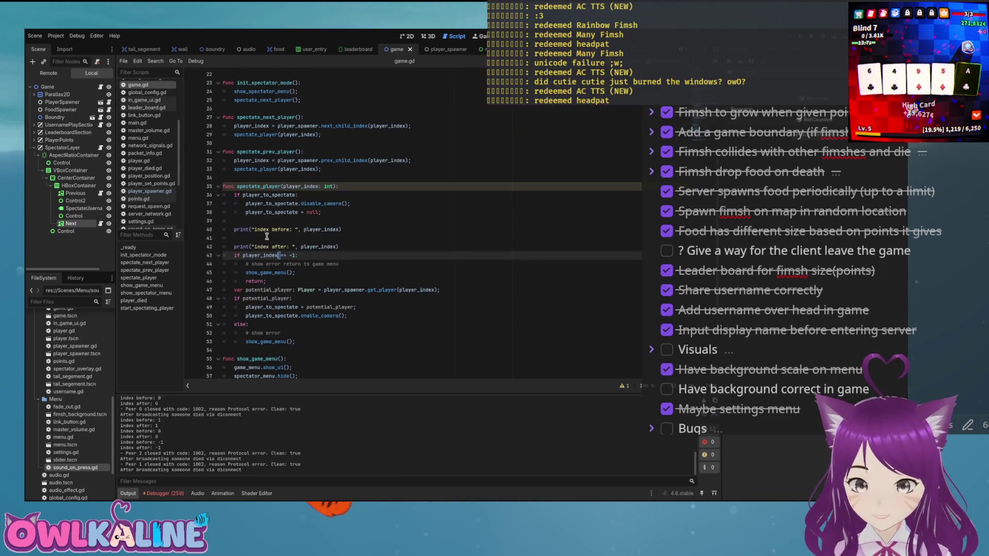
mouse_move(340, 246)
mouse_down()
mouse_move(278, 247)
mouse_move(223, 229)
mouse_up()
key(BackSpace)
key(BackSpace)
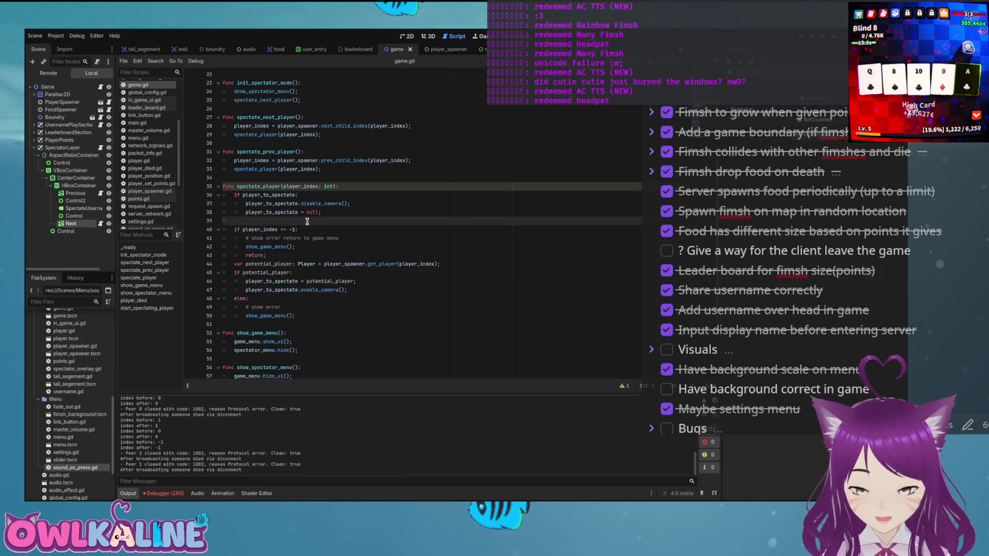
scroll(307, 222, up, 2)
click(290, 282)
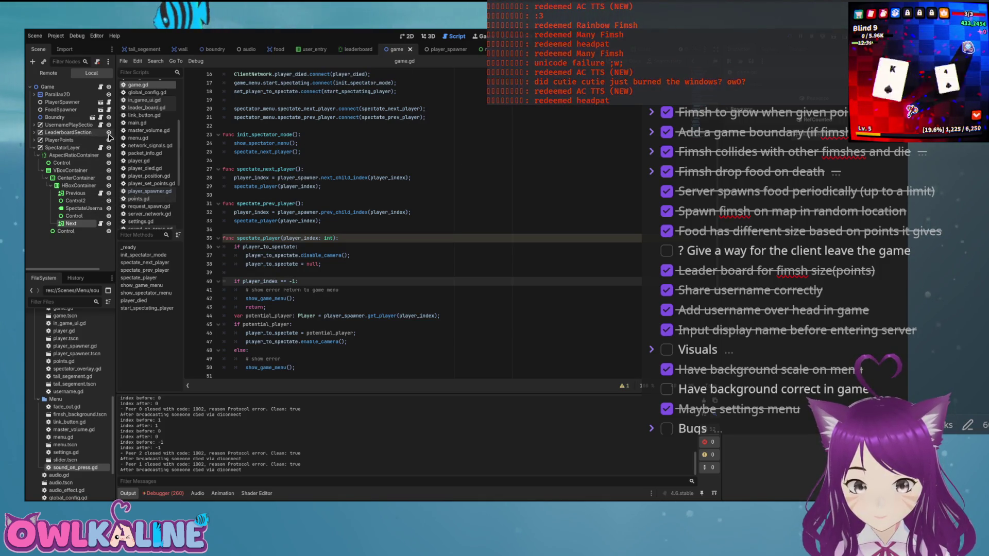
Open player_spawner.gd and review next_child_index's child-count check and index bounds check.
click(108, 103)
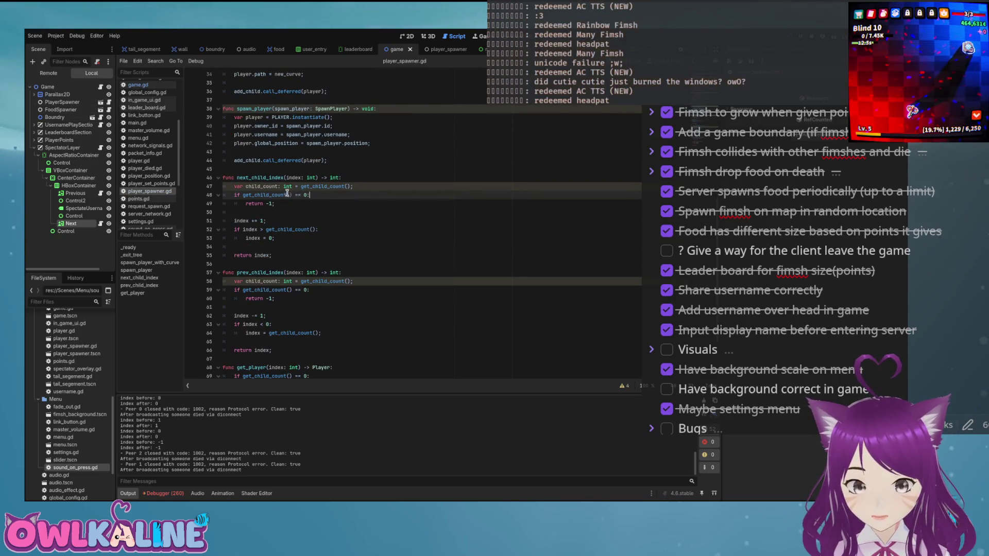
mouse_move(294, 192)
mouse_down()
mouse_move(310, 195)
mouse_move(237, 203)
mouse_up()
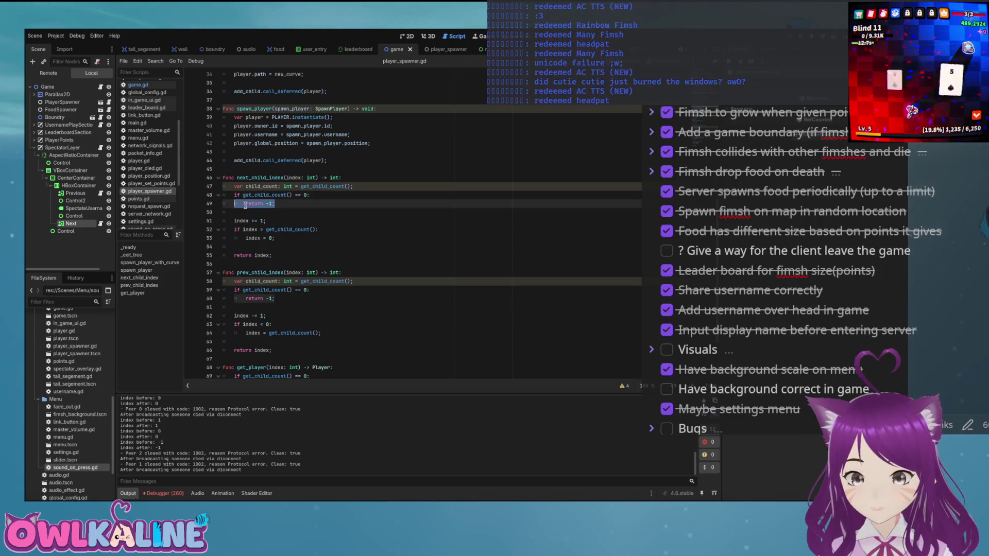
click(253, 220)
drag(235, 229, 304, 230)
click(274, 238)
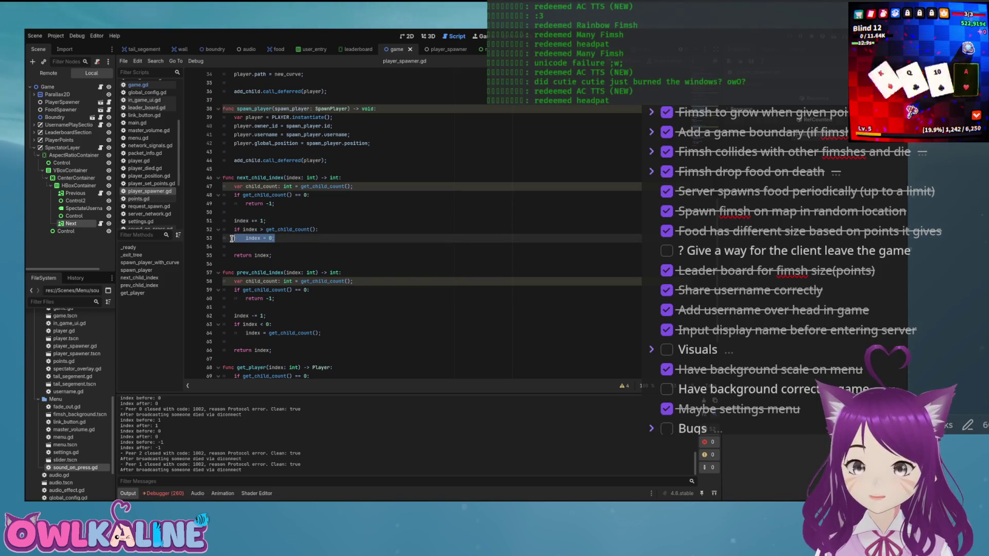
double_click(262, 255)
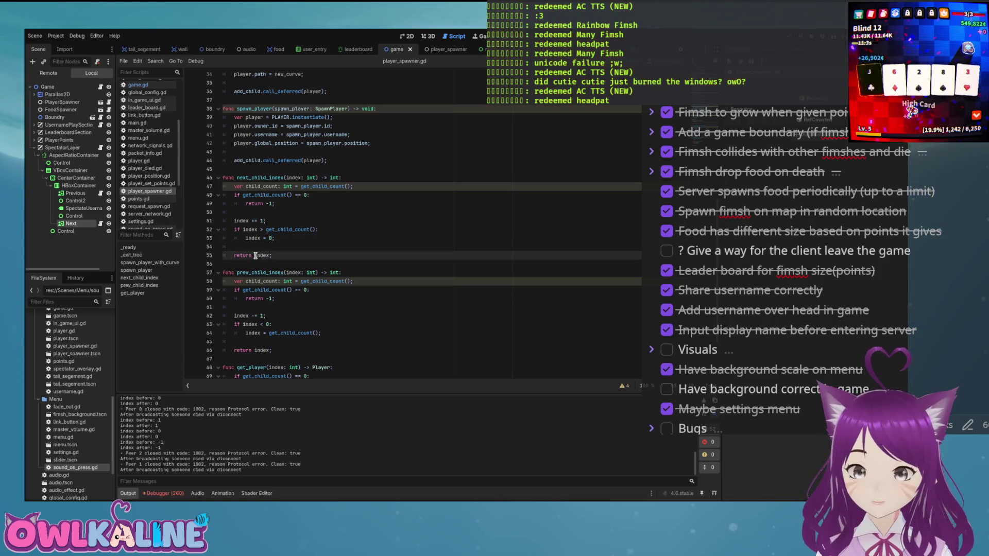
scroll(278, 268, down, 1)
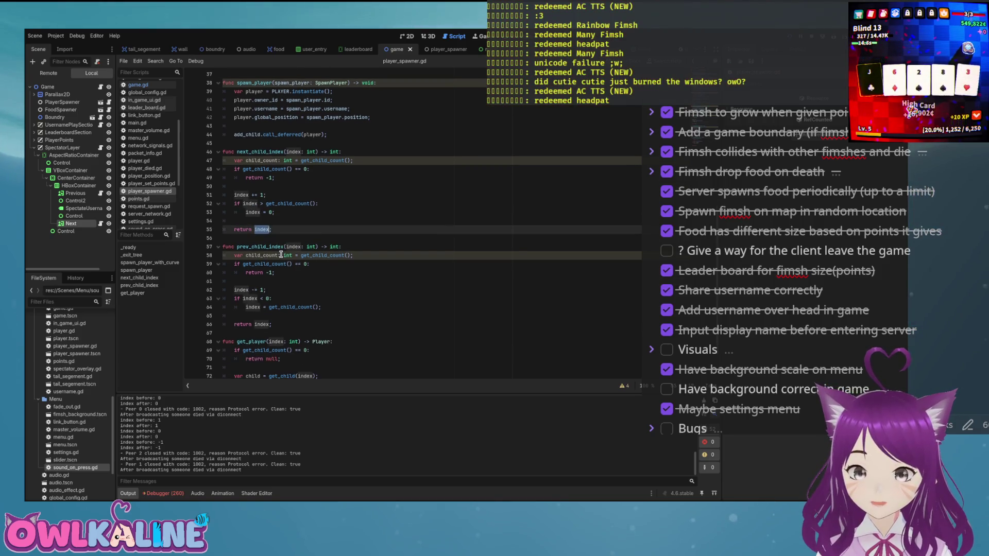
click(264, 173)
drag(264, 172, 342, 200)
click(335, 204)
scroll(334, 214, down, 1)
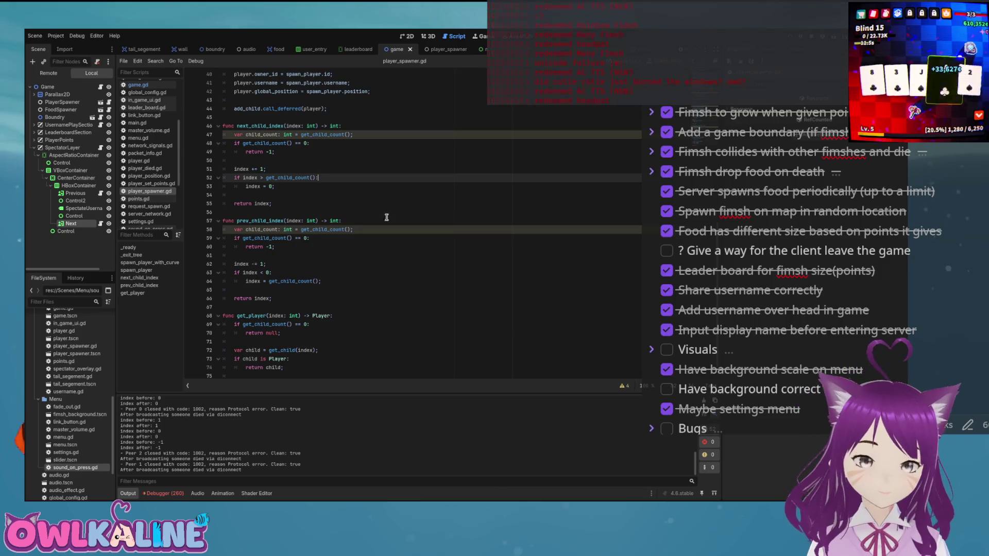
Type '=' into the bounds check and look over prev_child_index's wraparound and empty-list return.
text(=)
click(395, 173)
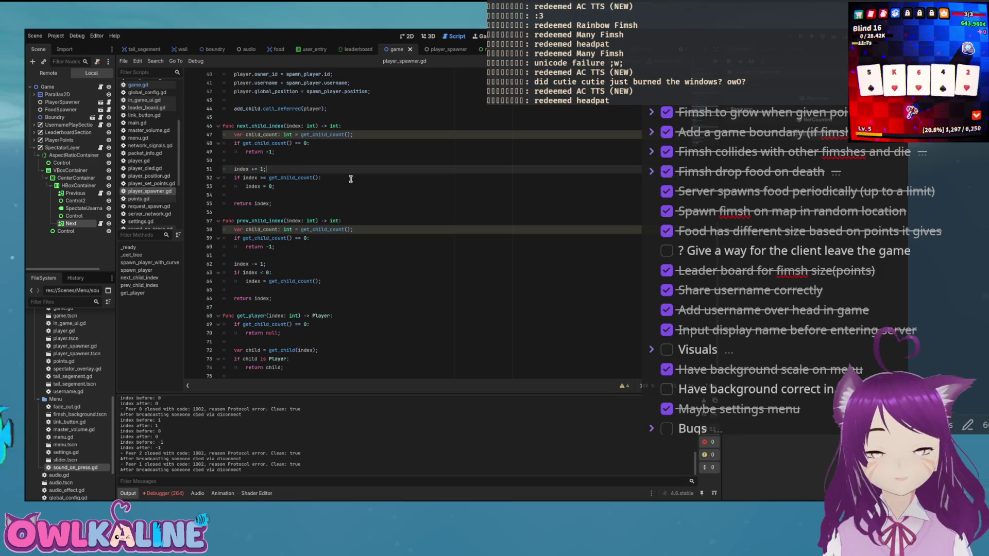
double_click(298, 177)
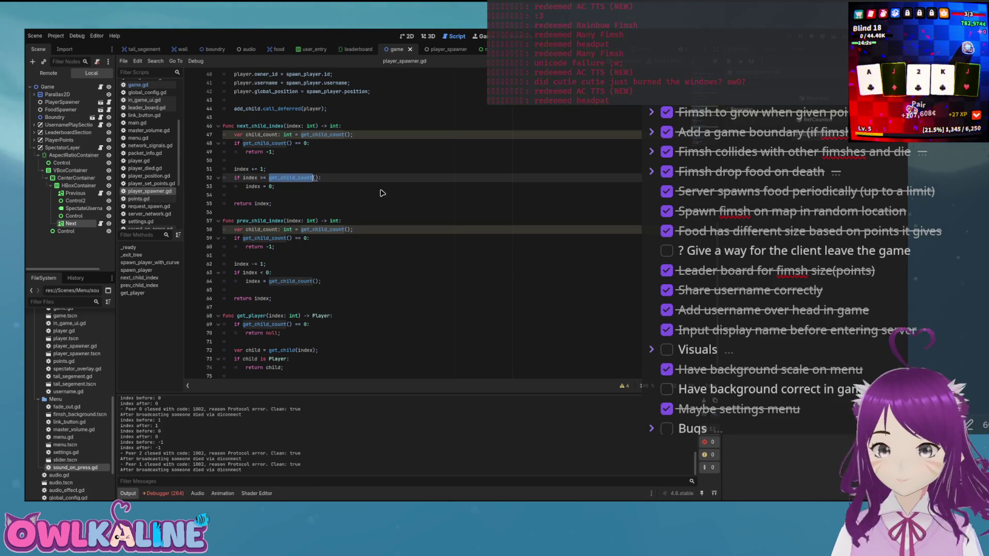
click(312, 261)
click(289, 273)
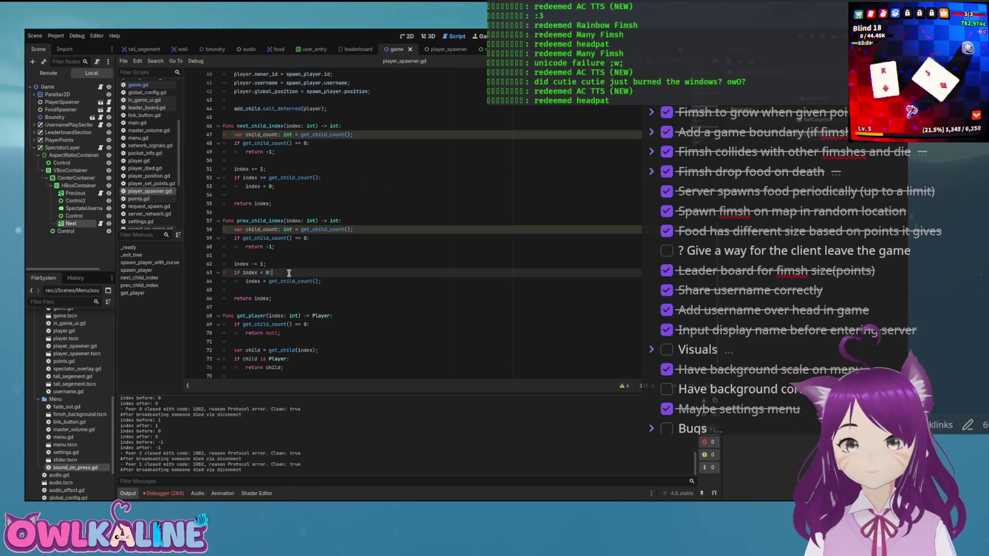
click(355, 246)
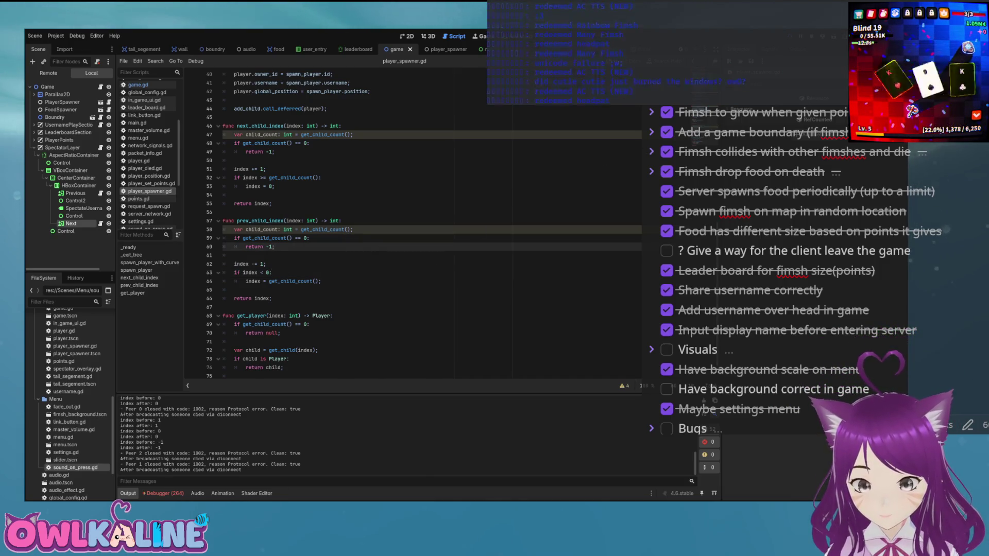
Stop the running game and rerun the project with fresh test clients.
key(F8)
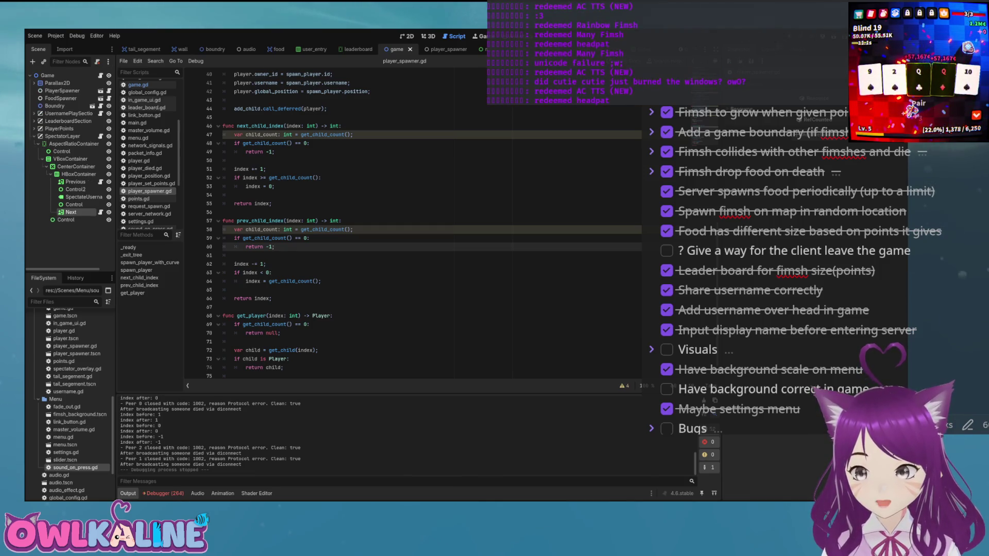
key(F5)
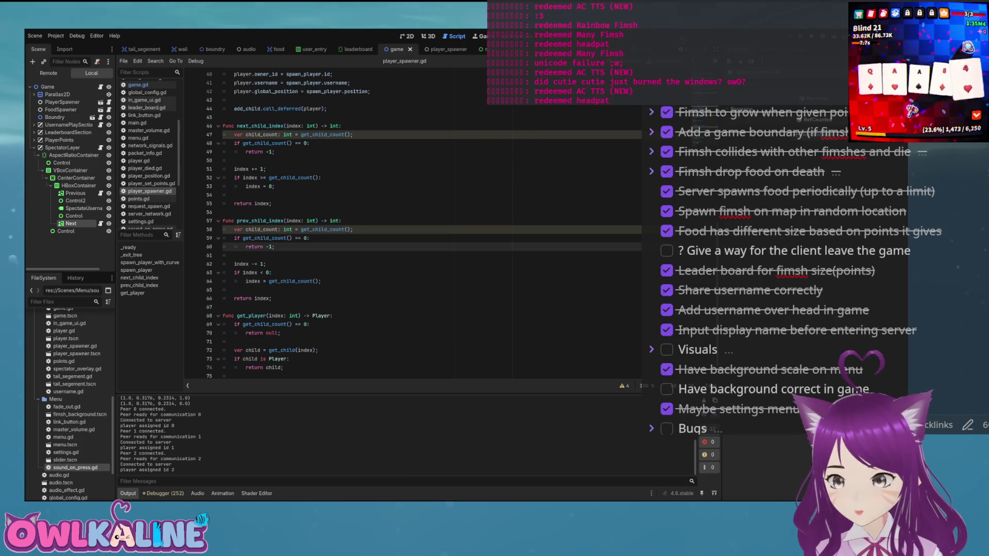
key(F5)
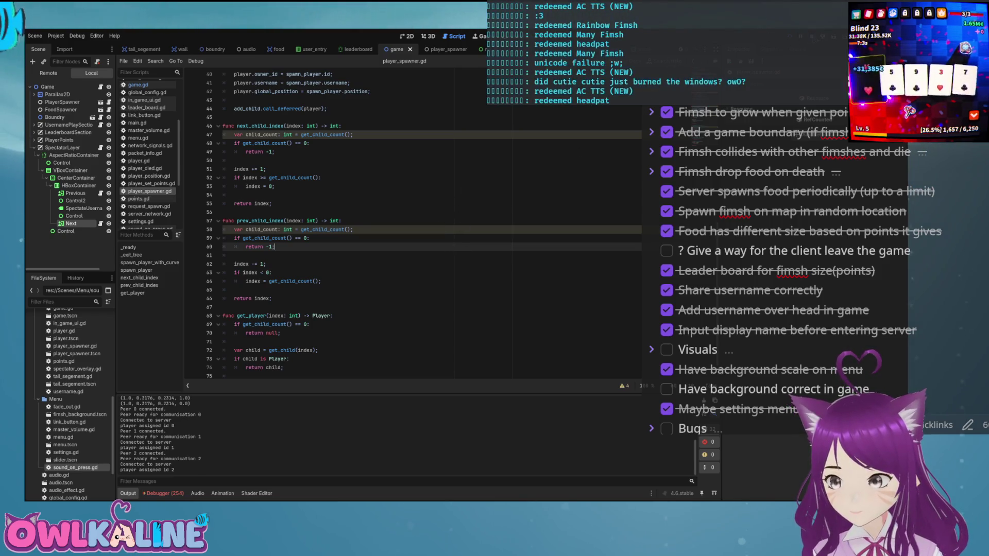
scroll(306, 223, down, 1)
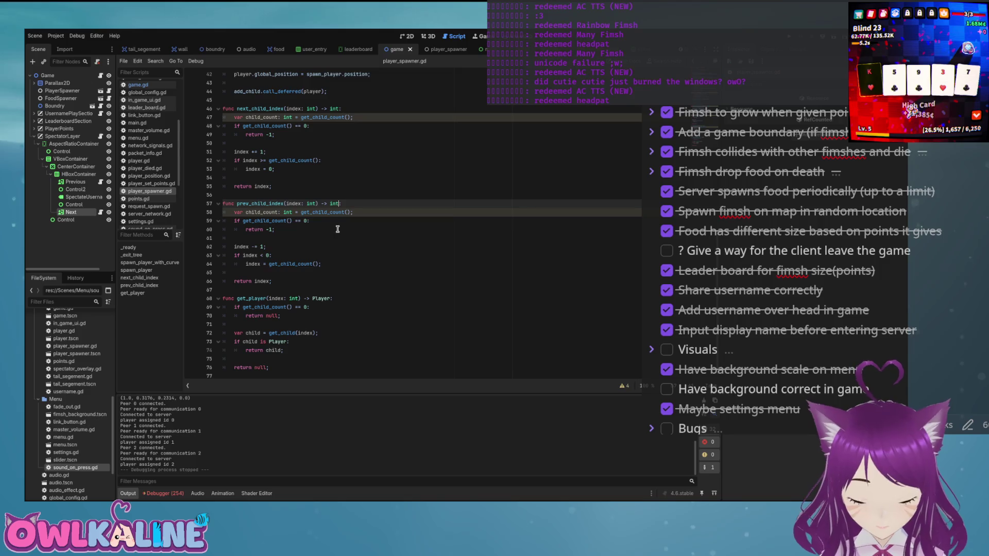
Append -1 to get_child_count() on line 64 of prev_child_index and save the script.
mouse_move(273, 212)
mouse_down()
mouse_move(328, 215)
mouse_move(263, 221)
mouse_move(243, 228)
mouse_move(234, 247)
mouse_up()
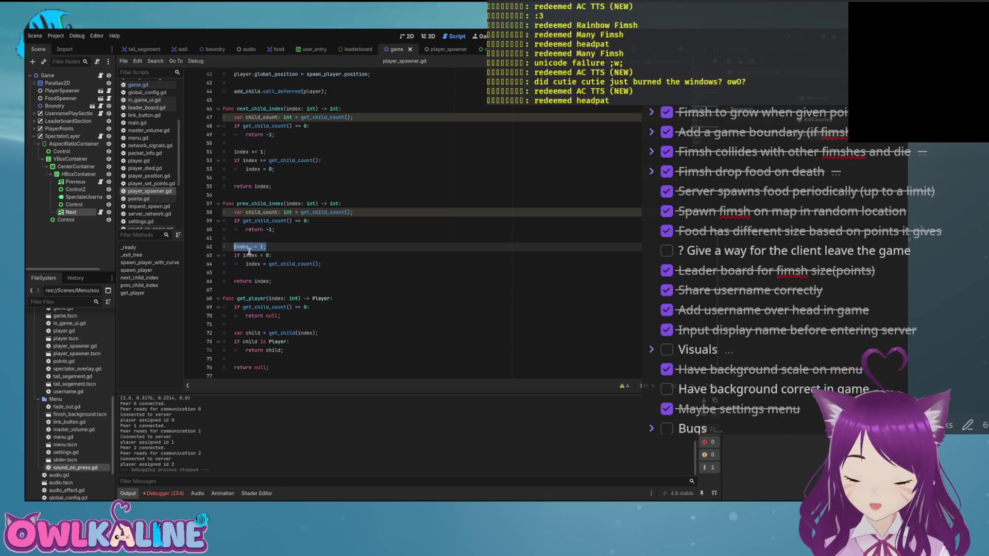
click(249, 253)
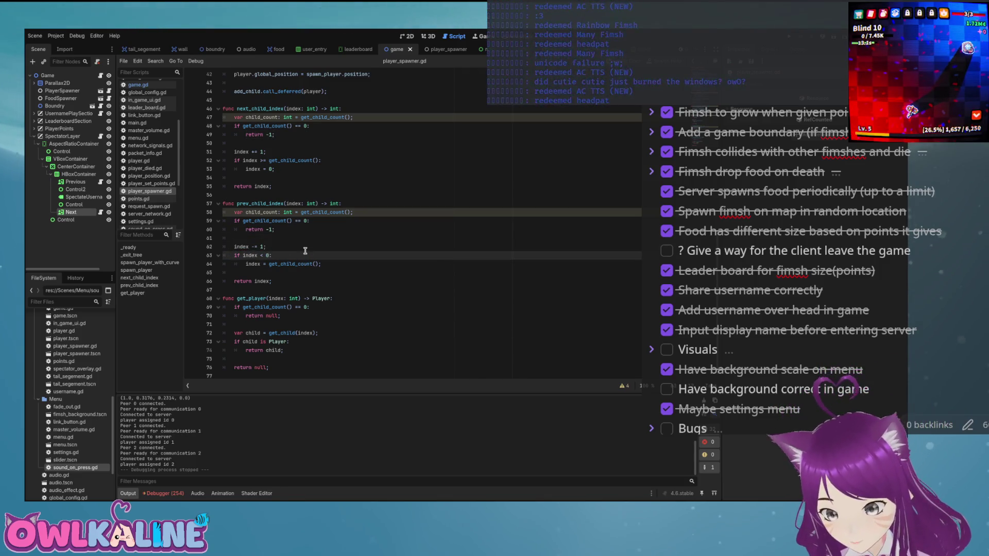
click(318, 264)
text(-1)
key(ctrl+s)
Test-run the game, stop it, and open the SpectatorLayer's spectator_overlay.gd script.
key(F5)
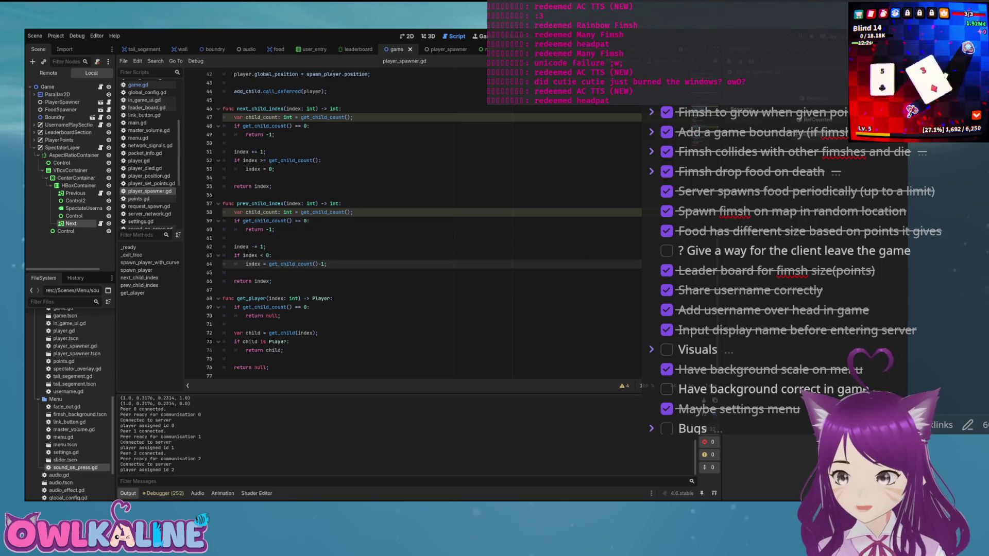
key(F8)
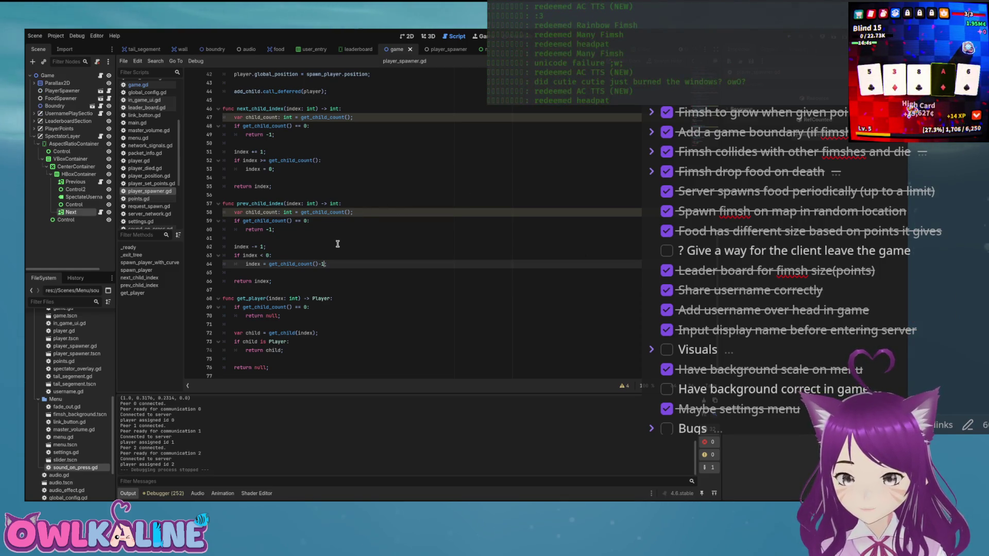
scroll(335, 212, up, 4)
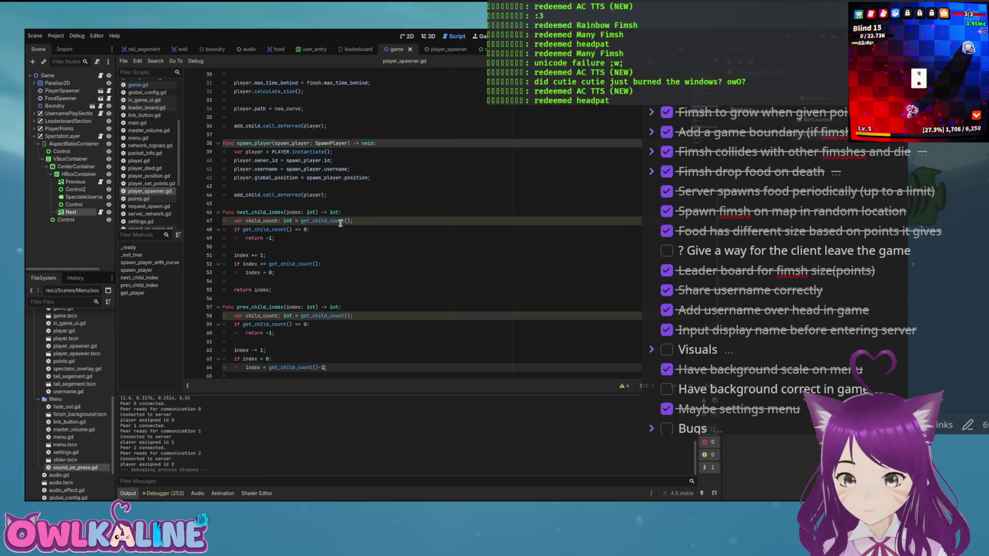
scroll(271, 215, up, 3)
click(101, 136)
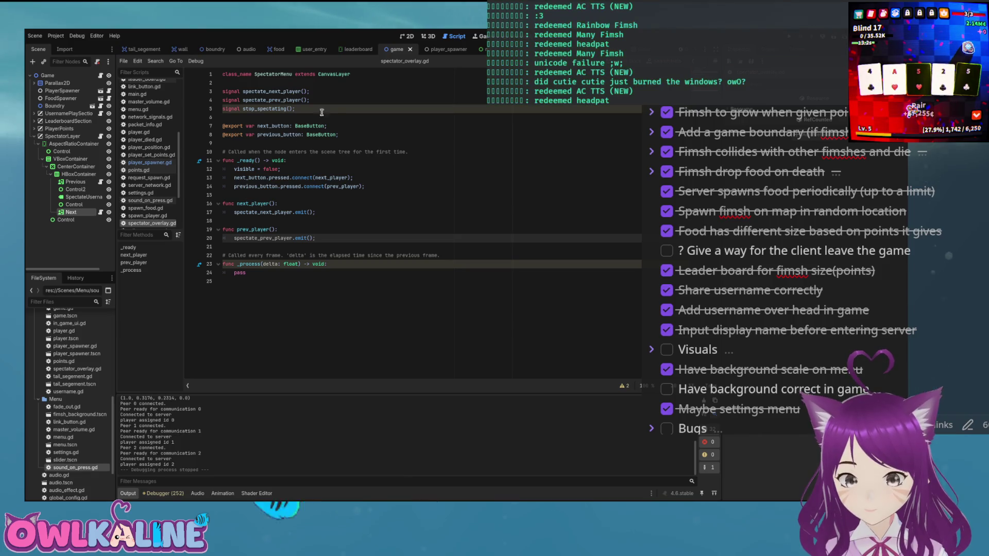
click(384, 133)
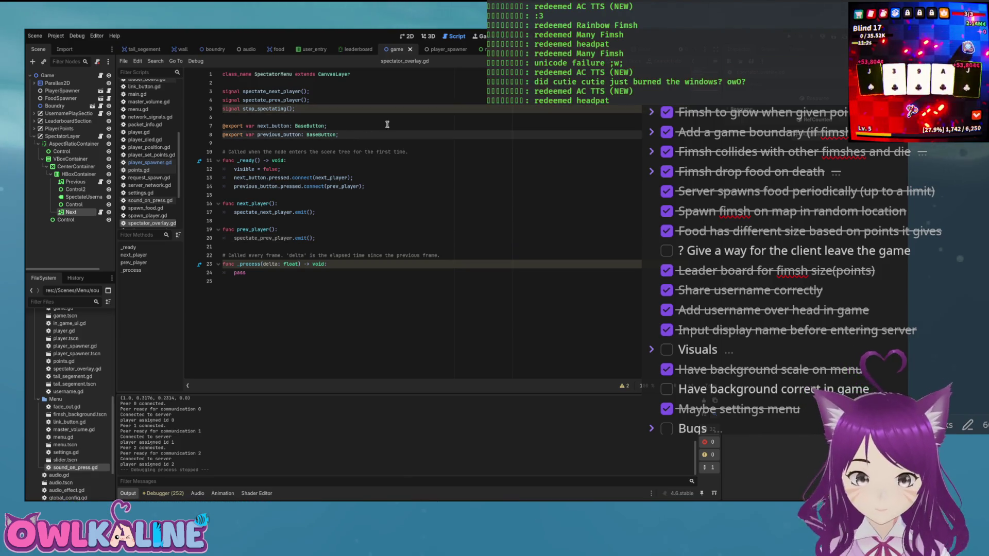
key(Return)
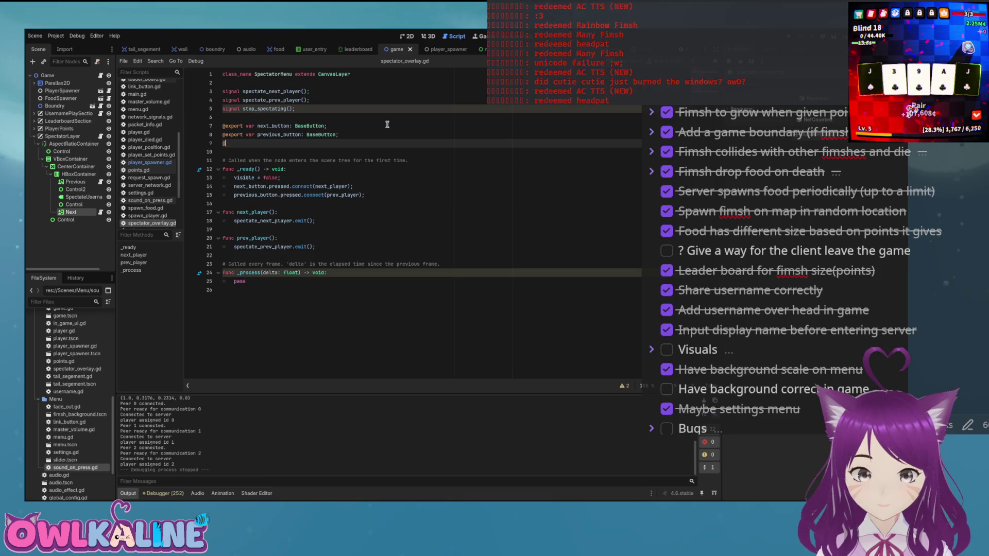
text(username_albel)
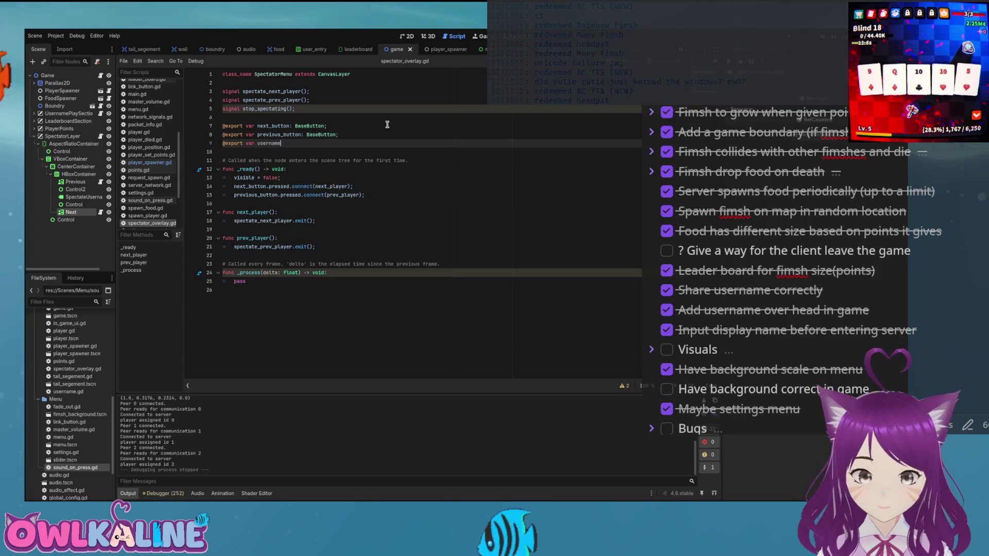
key(BackSpace)
key(BackSpace)
key(BackSpace)
text(abel: Label;)
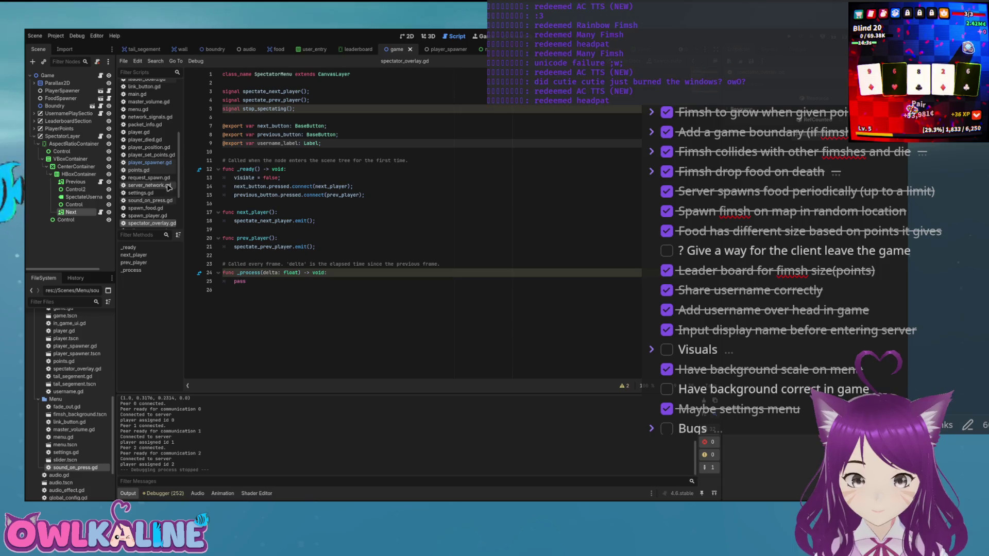
Select SpectatorLayer and drag SpectateUsername into the Inspector's Username Label slot.
click(62, 137)
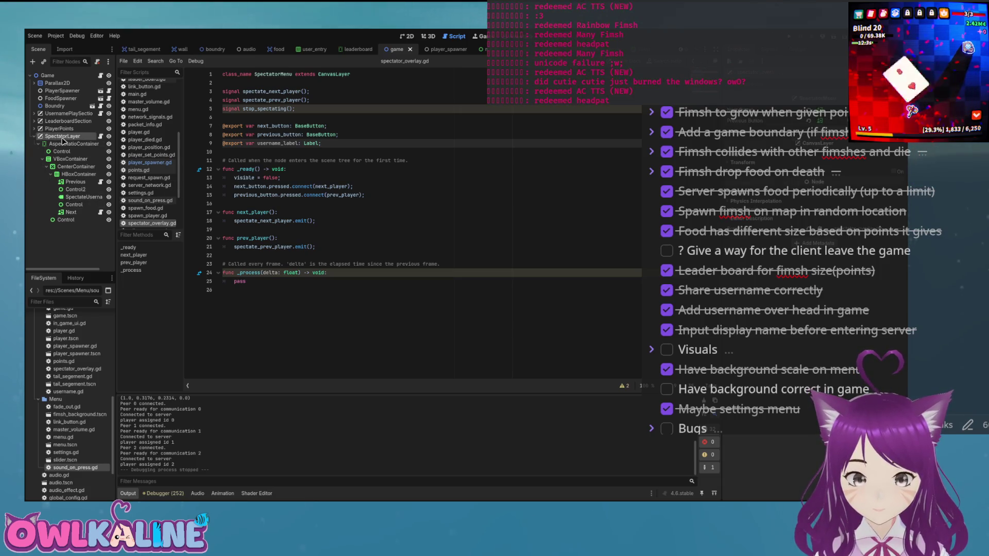
mouse_move(87, 199)
mouse_down()
mouse_move(361, 126)
mouse_move(464, 118)
mouse_move(477, 138)
mouse_up()
click(338, 177)
click(330, 195)
click(327, 220)
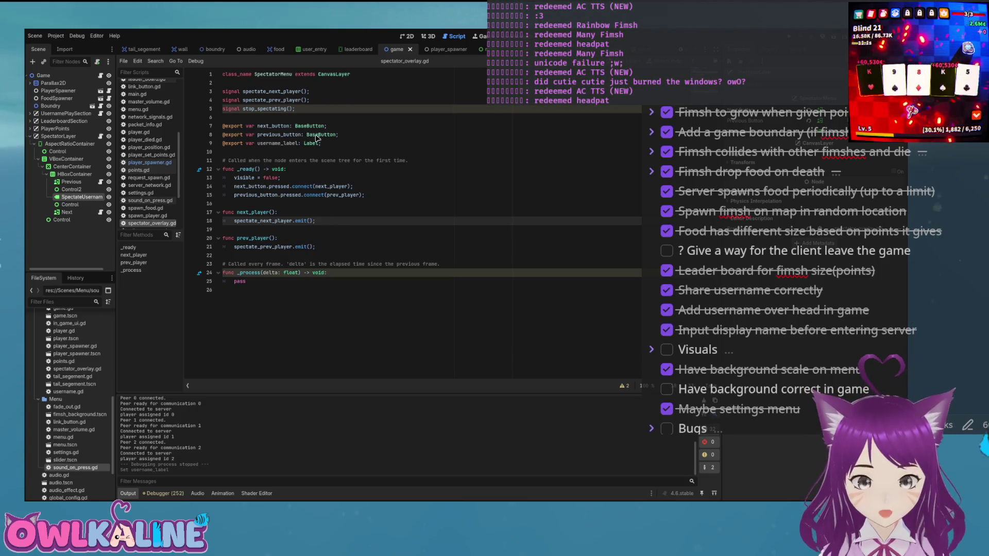
click(325, 109)
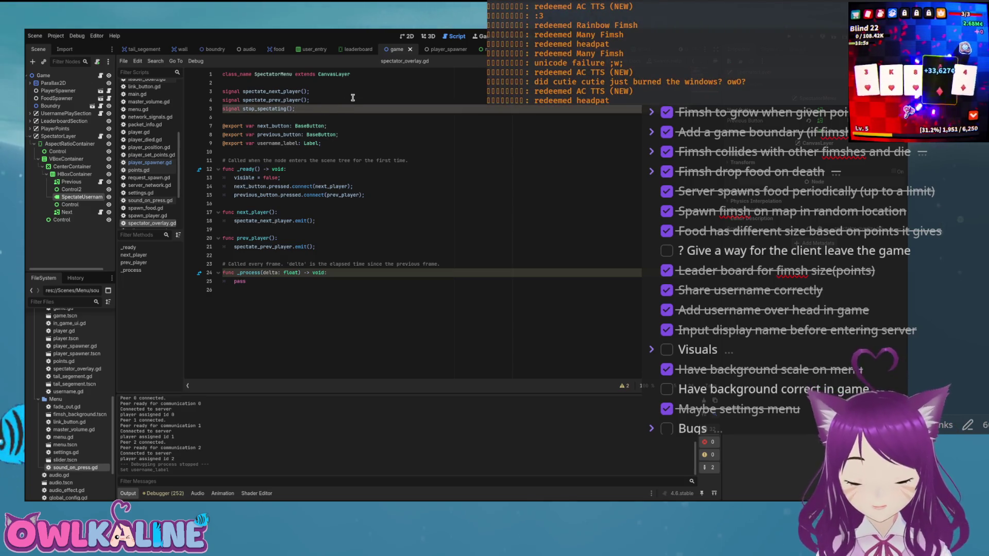
Declare 'signal set_username(username: String)' below the stop_spectating signal.
key(Return)
text(siug)
key(BackSpace)
key(BackSpace)
text(gnal set_userna)
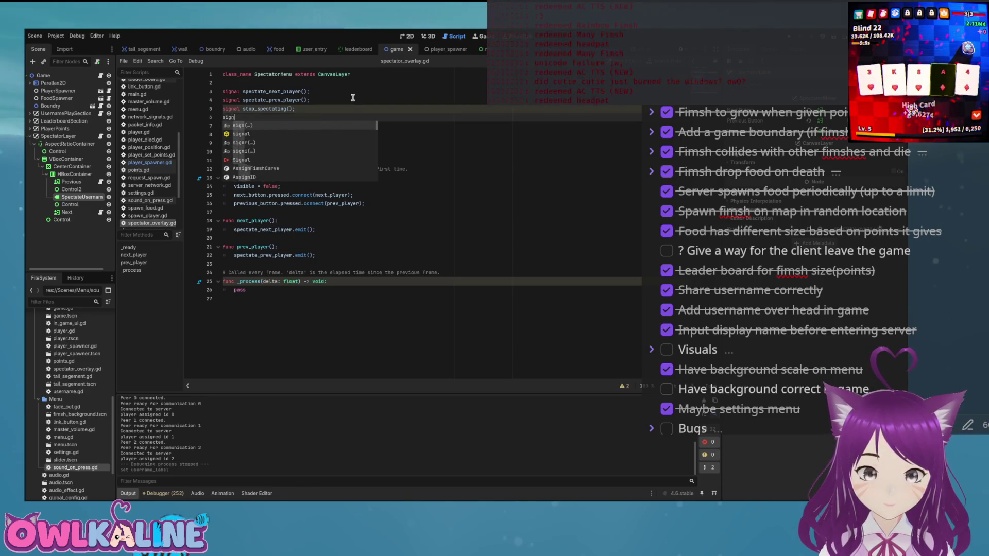
text(me(username: S)
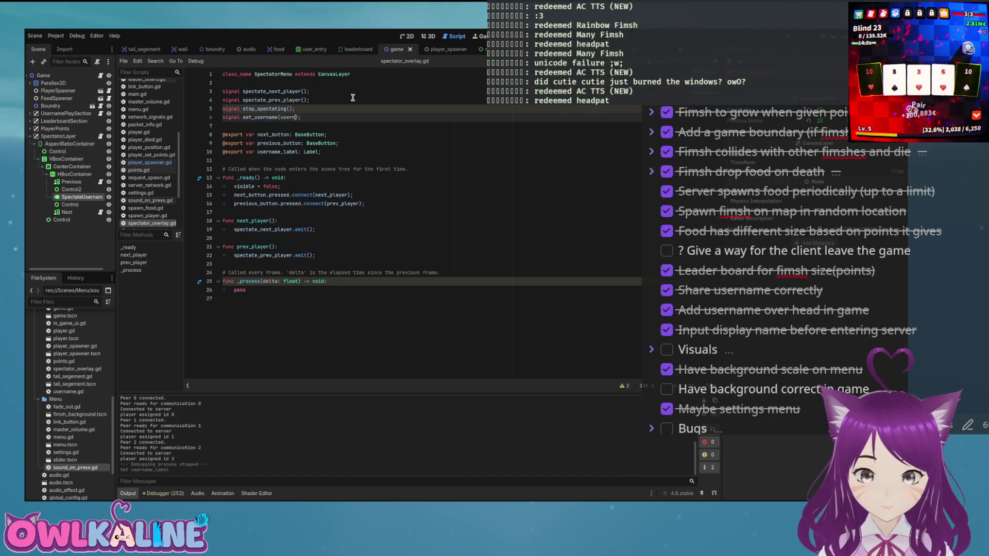
text(tring)
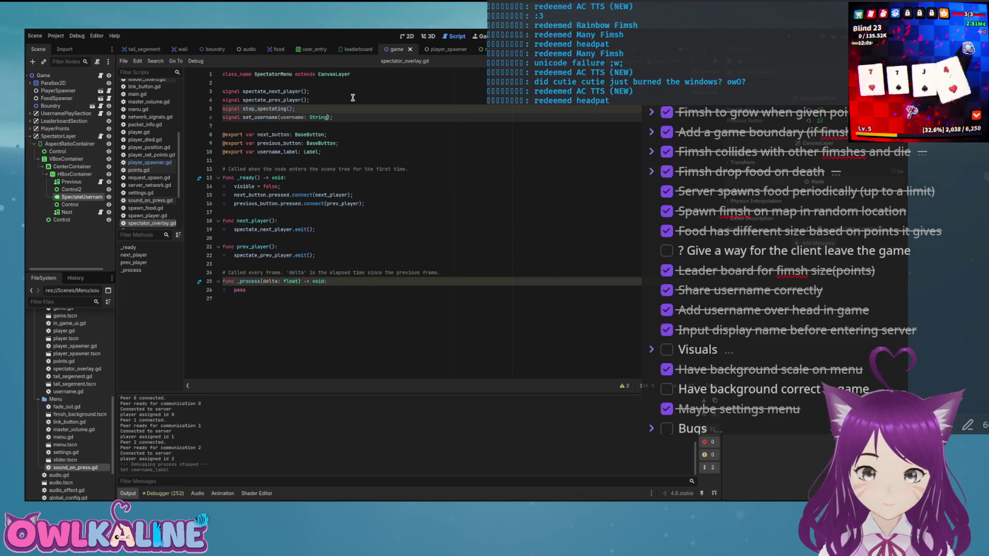
At the end of _ready, connect set_username to the set_username_label handler.
key(Down)
key(Down)
key(Down)
key(End)
key(Return)
key(Return)
text(set_username.co)
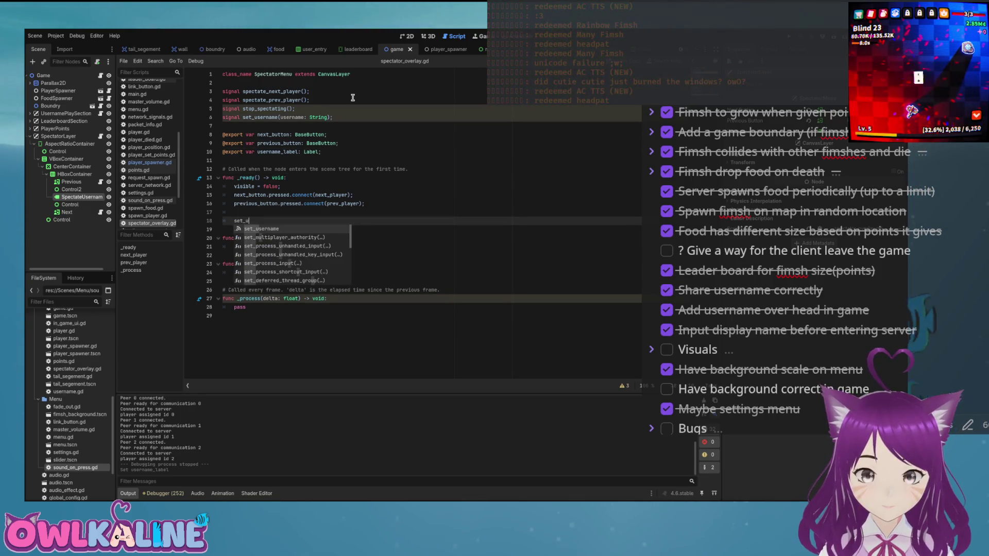
text(nnect(set)
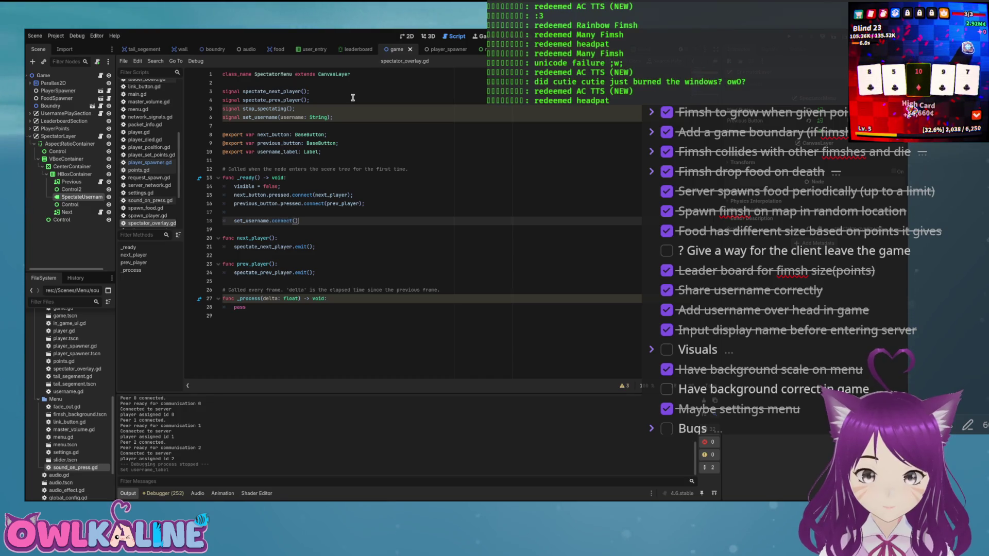
text(_)
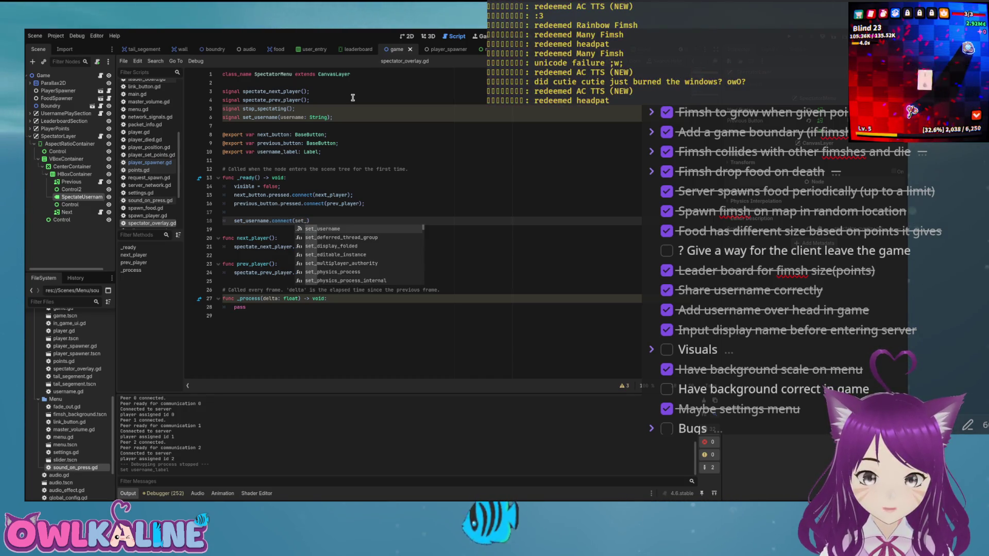
text(label)
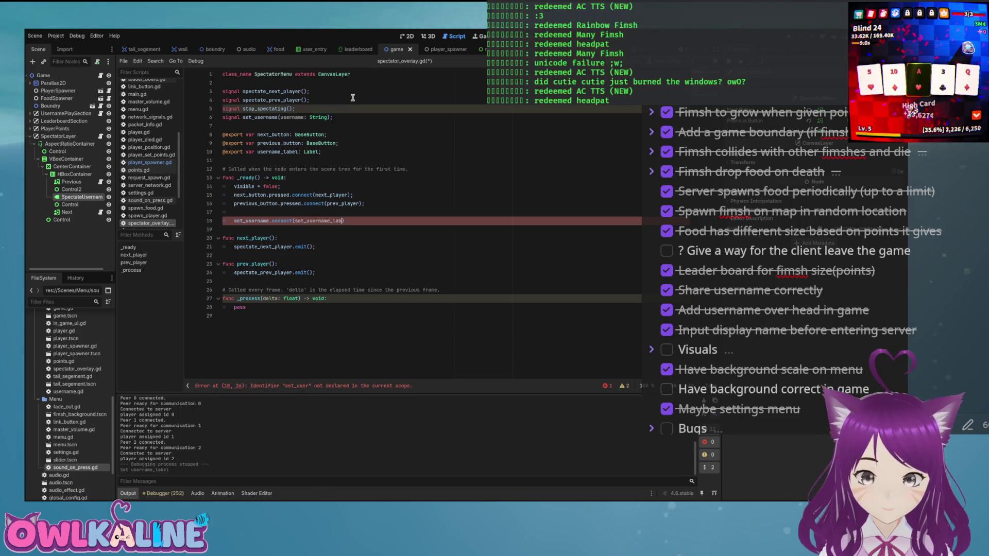
Write a set_username_label function whose body is 'username_label.text = username;'.
key(Return)
key(Return)
key(BackSpace)
text(func set_)
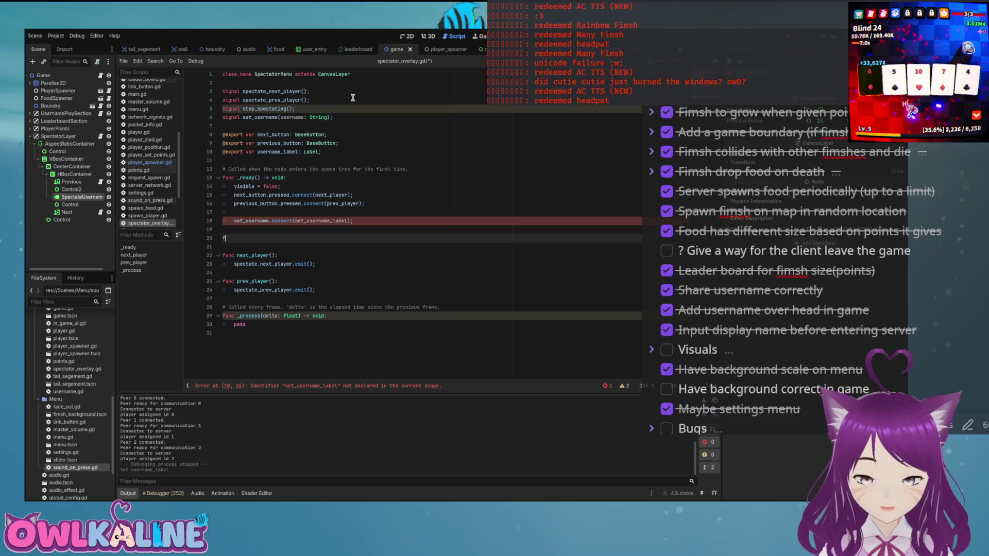
text(username_label():)
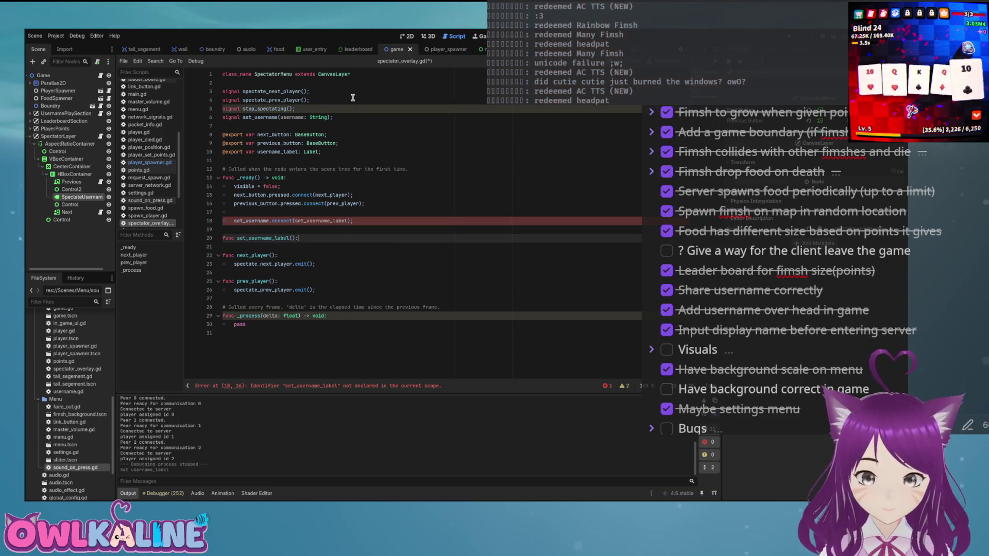
key(Return)
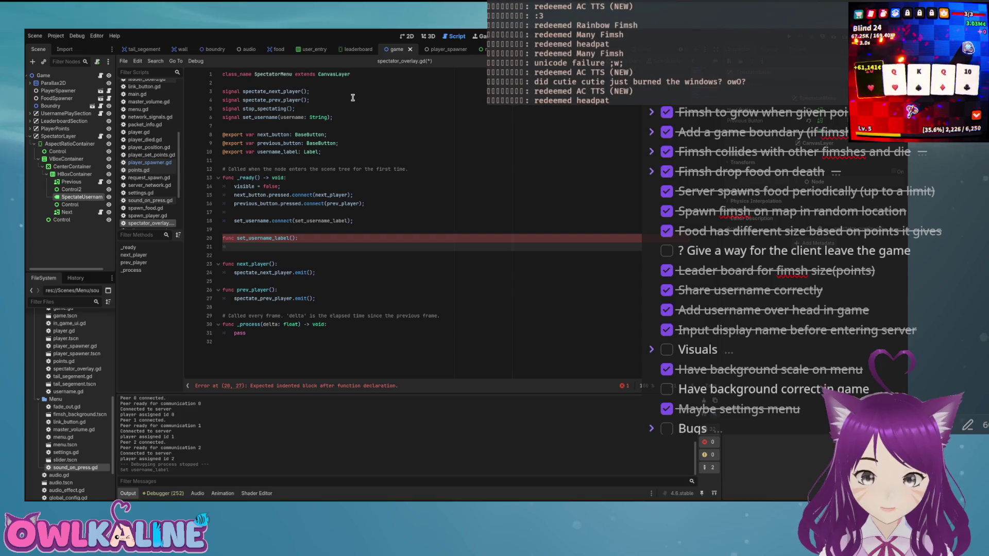
text(s)
key(BackSpace)
text(username_label.)
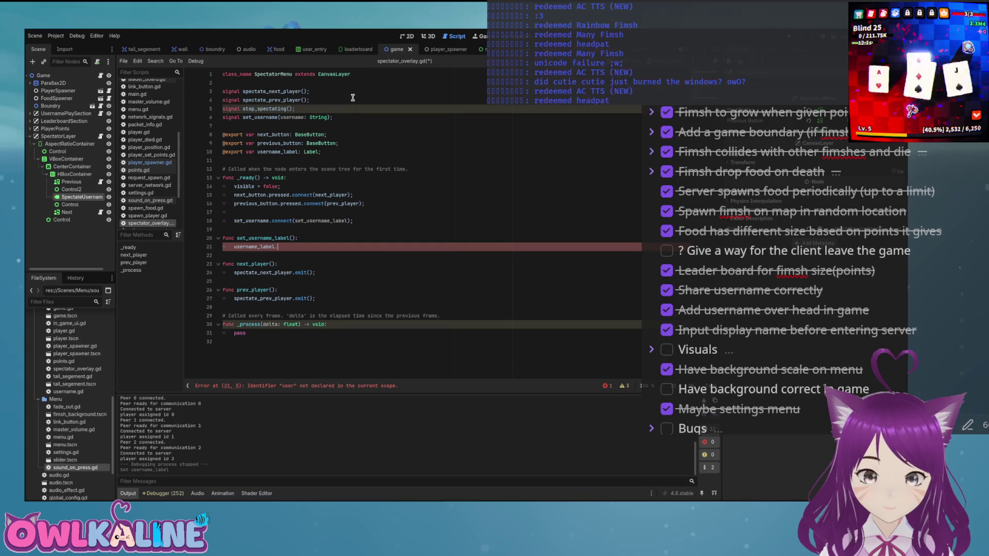
text(text = )
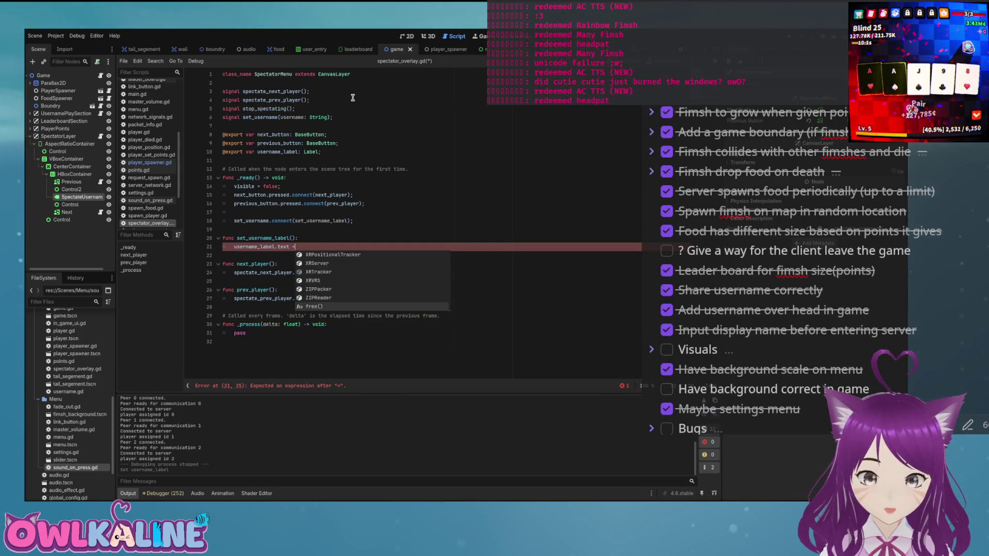
text(username;)
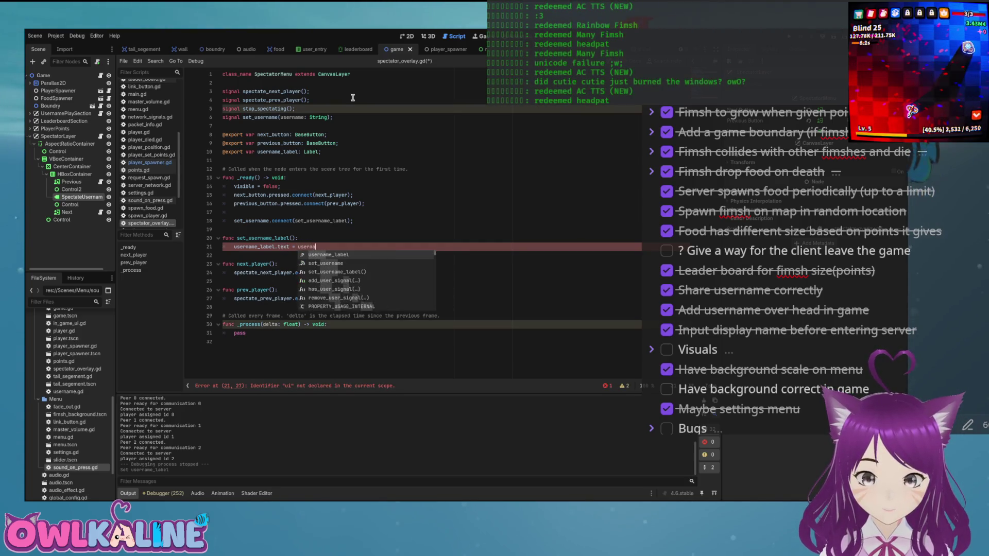
Give set_username_label a 'username: String' parameter, then switch back to game.gd.
key(Up)
key(Left)
key(Left)
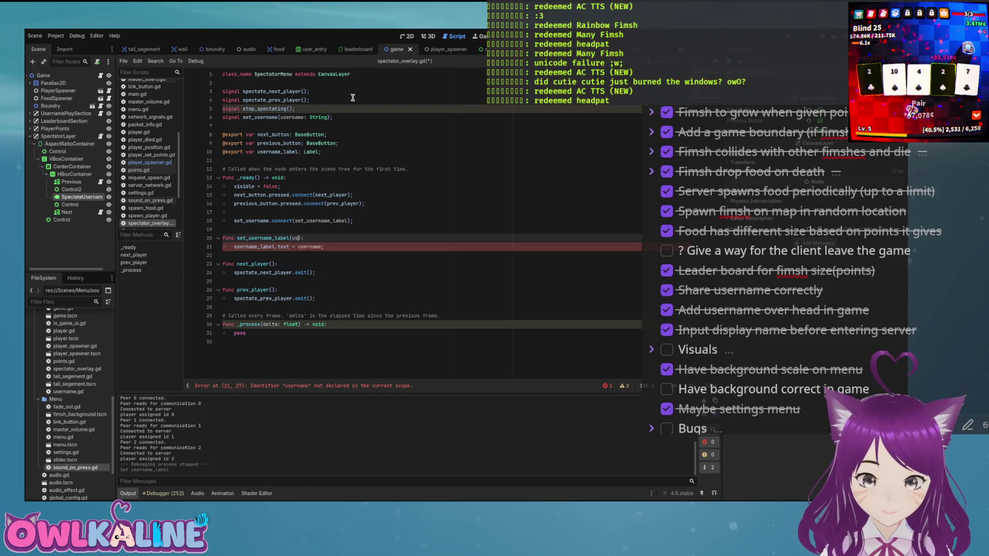
text(String)
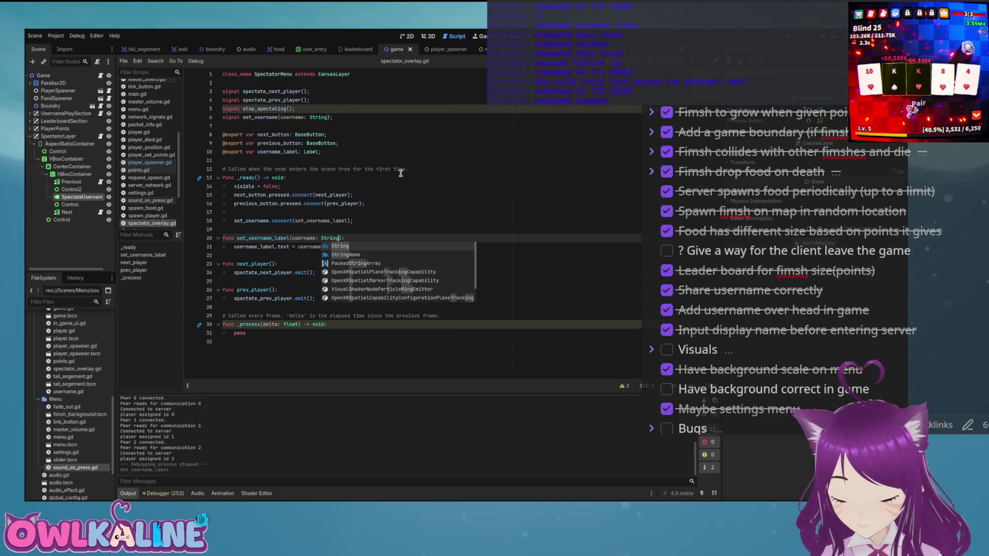
click(388, 228)
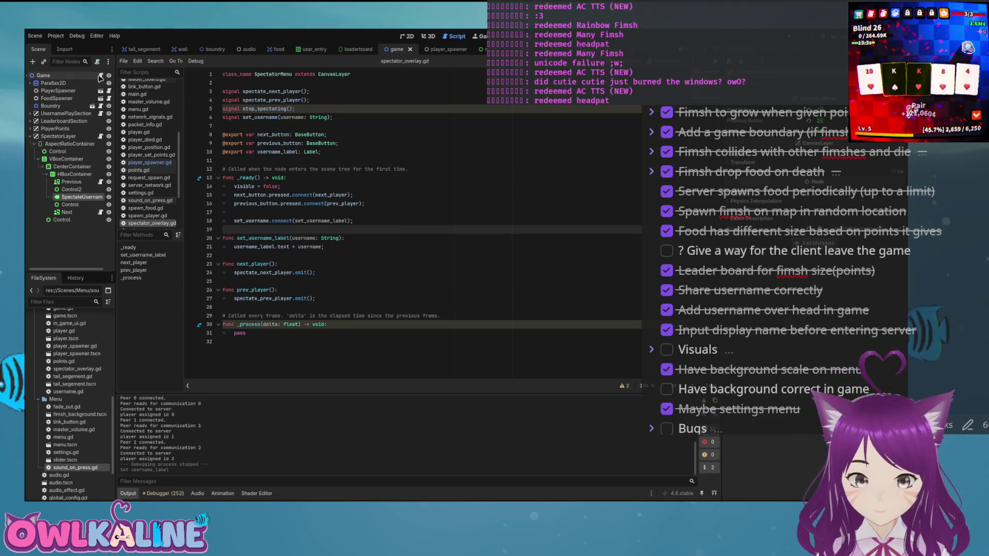
key(alt+Left)
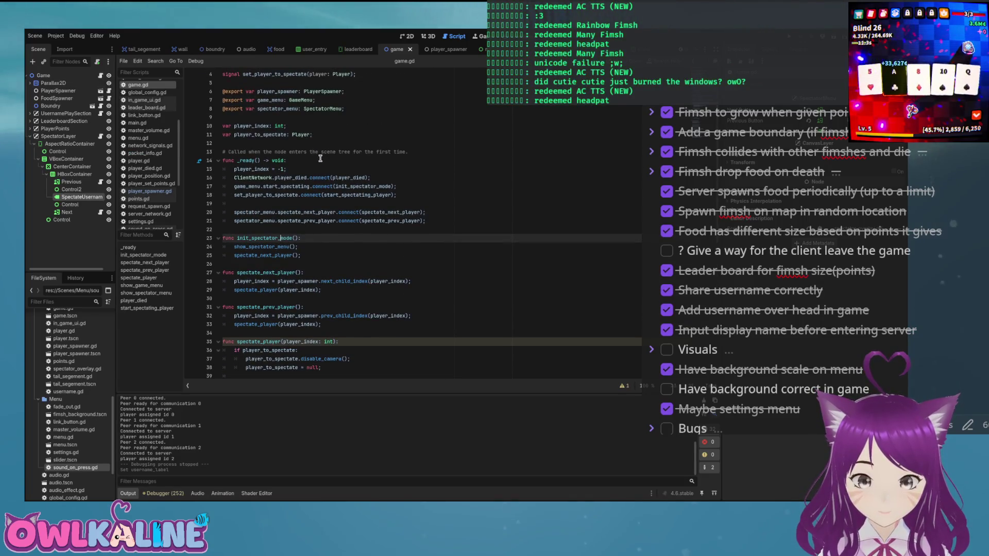
Review game.gd's show_spectator_menu and spectate_next_player calls, then go to the spectate_player definition.
scroll(321, 228, down, 1)
scroll(322, 228, down, 5)
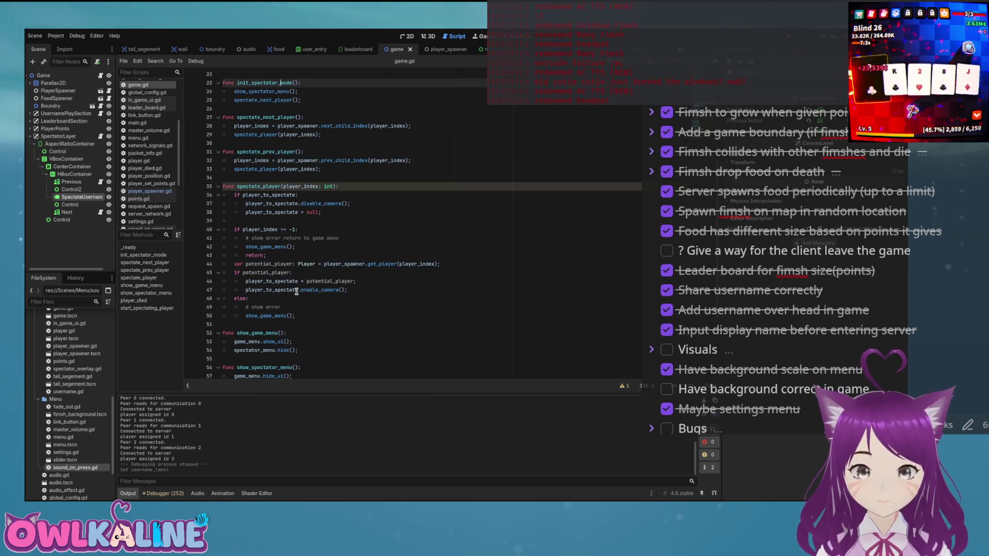
scroll(295, 291, down, 1)
scroll(279, 169, up, 3)
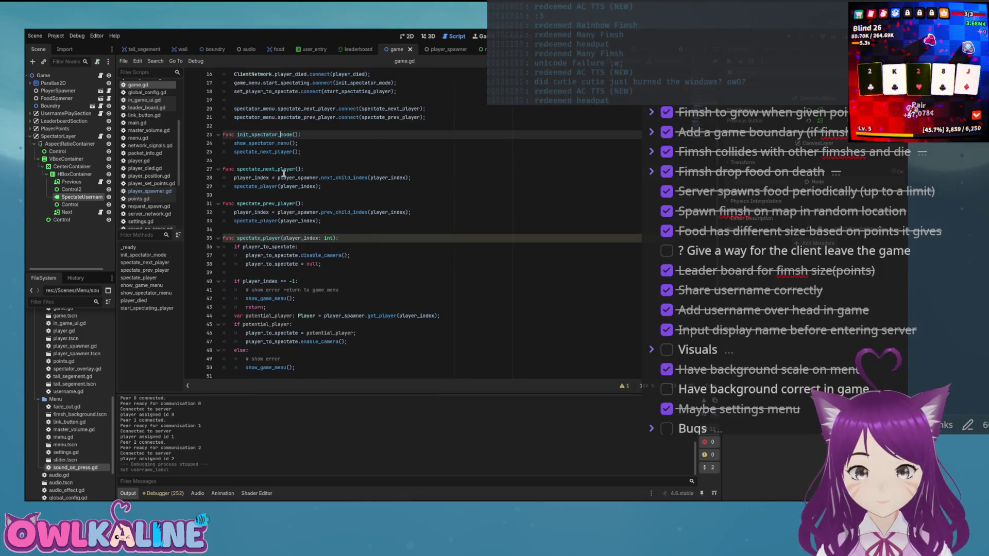
double_click(264, 144)
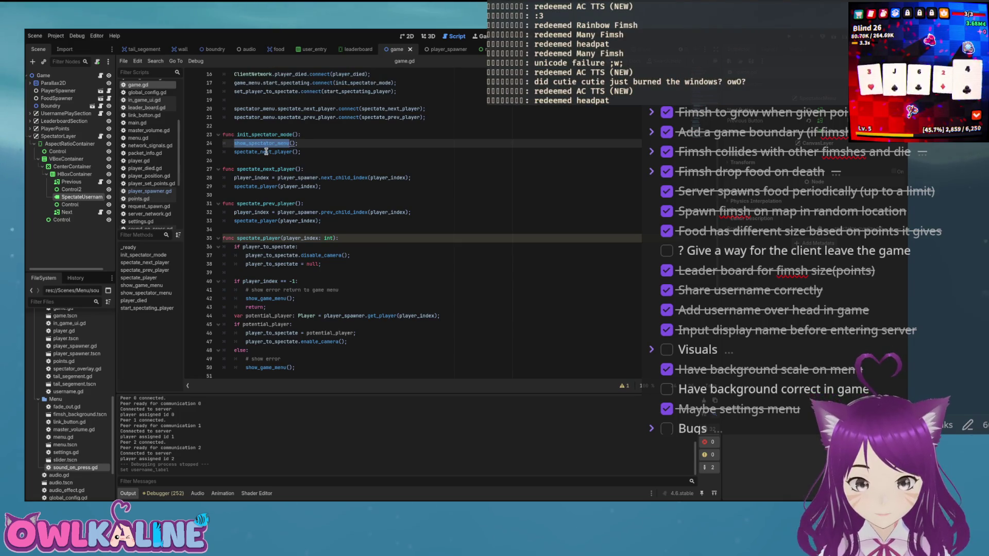
double_click(266, 151)
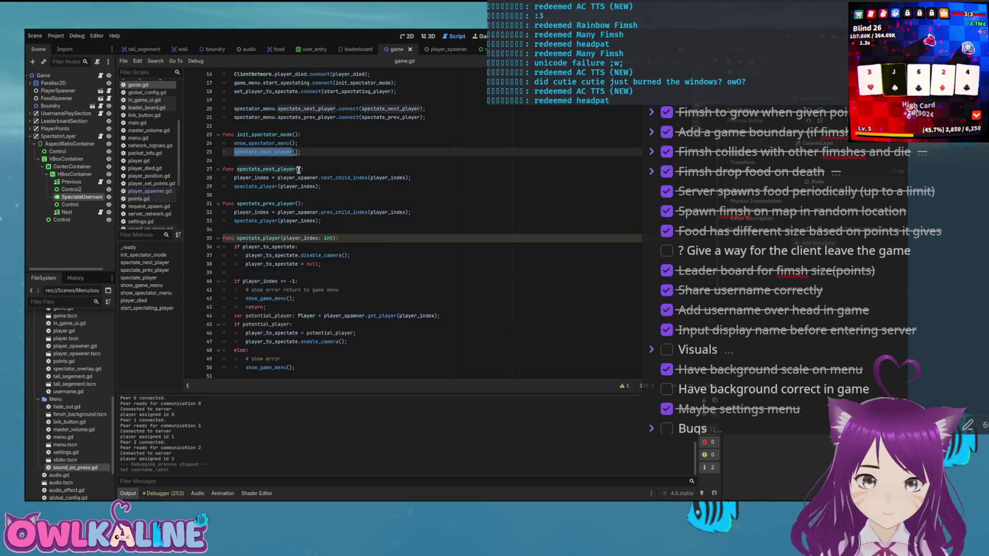
double_click(265, 238)
scroll(270, 233, down, 3)
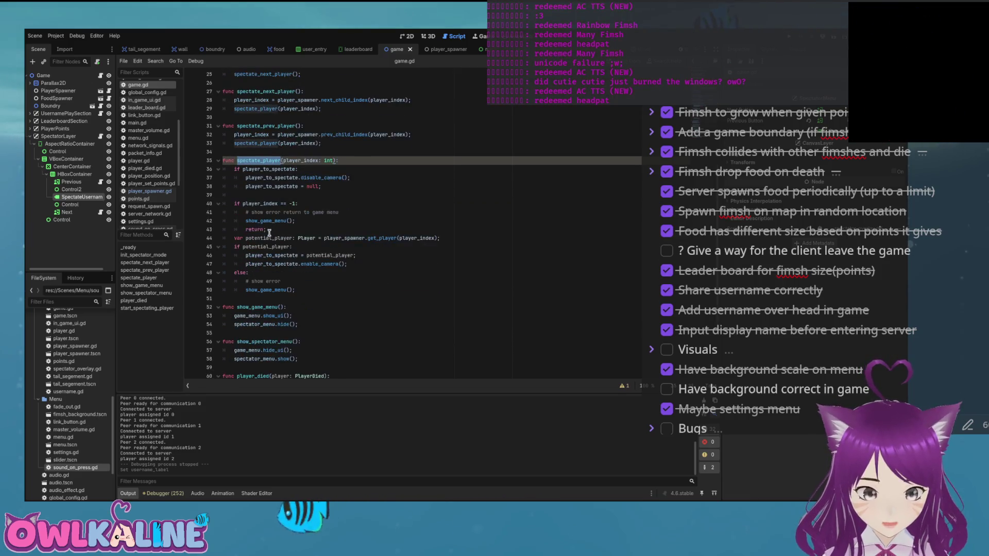
After enable_camera(), add spectator_menu.set_username.emit(player_to_spectate.username);.
click(390, 262)
key(Return)
text(p)
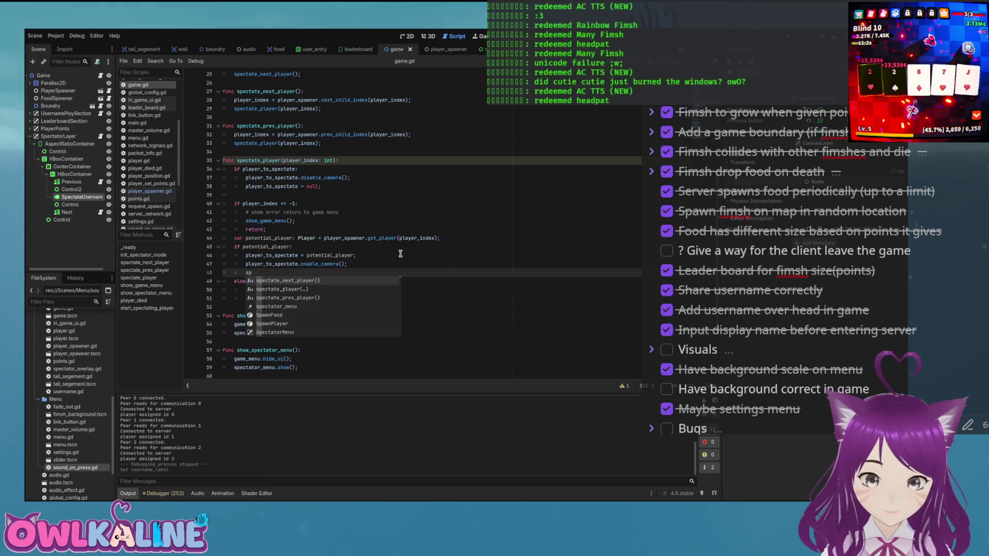
text(ect)
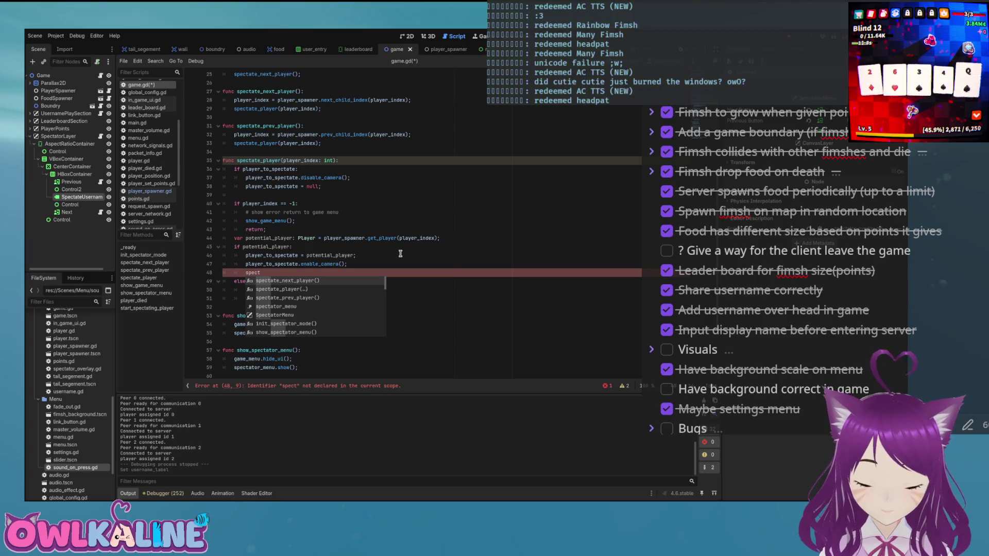
text(a)
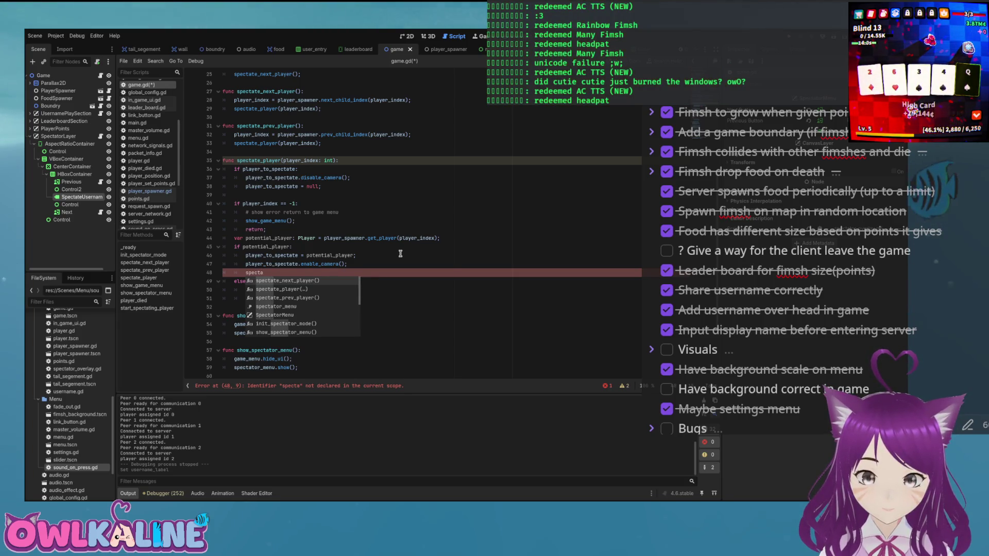
key(Return)
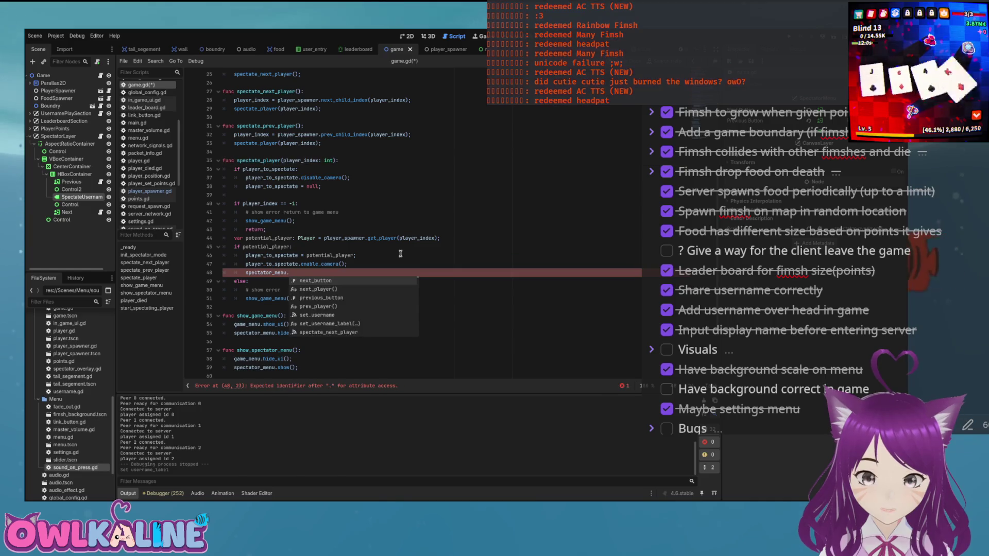
text(se)
key(Down)
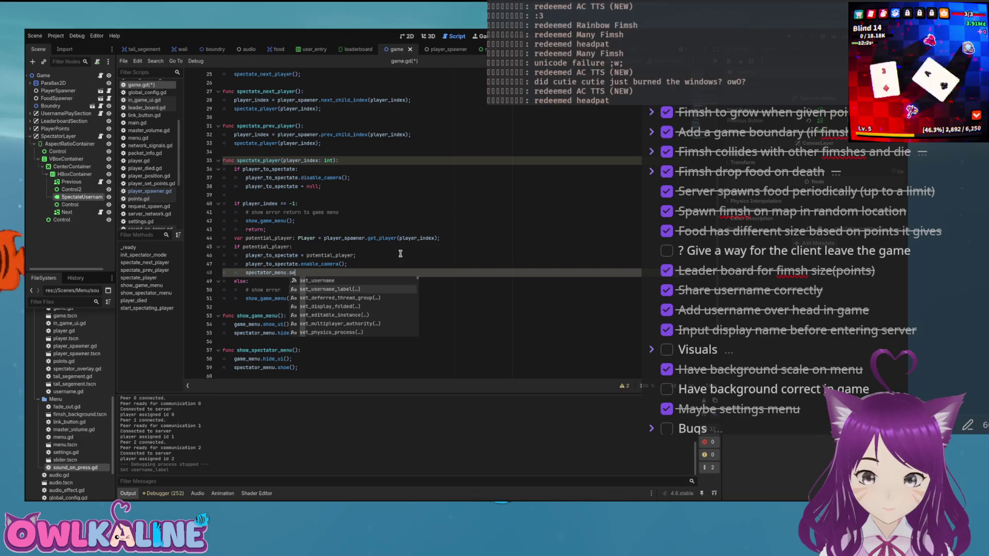
key(Up)
key(Return)
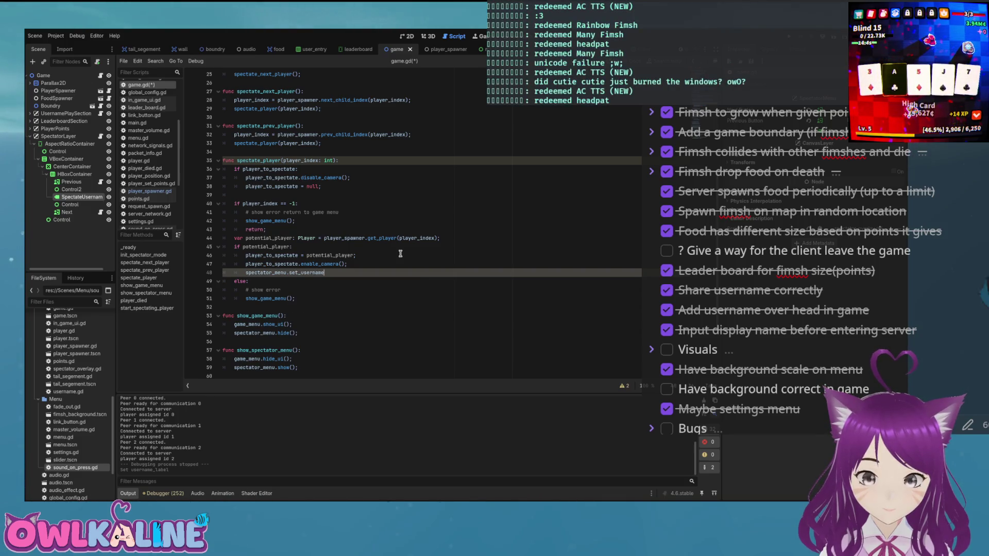
text(emit(p)
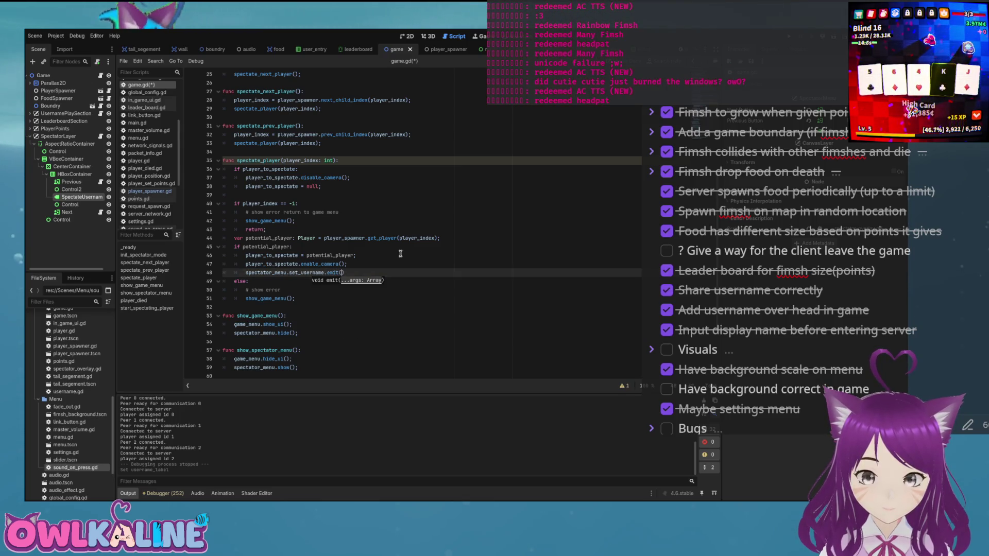
text(layer)
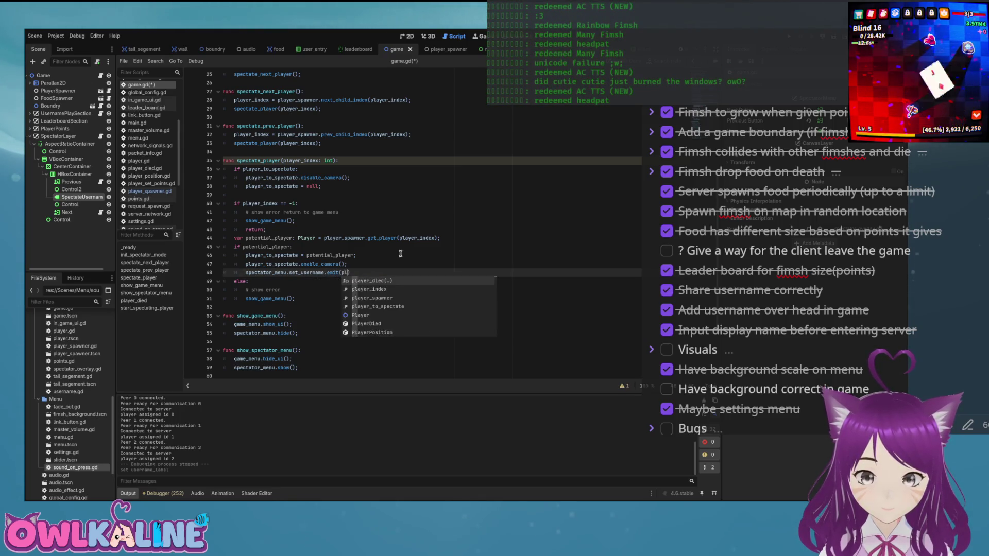
text(_t)
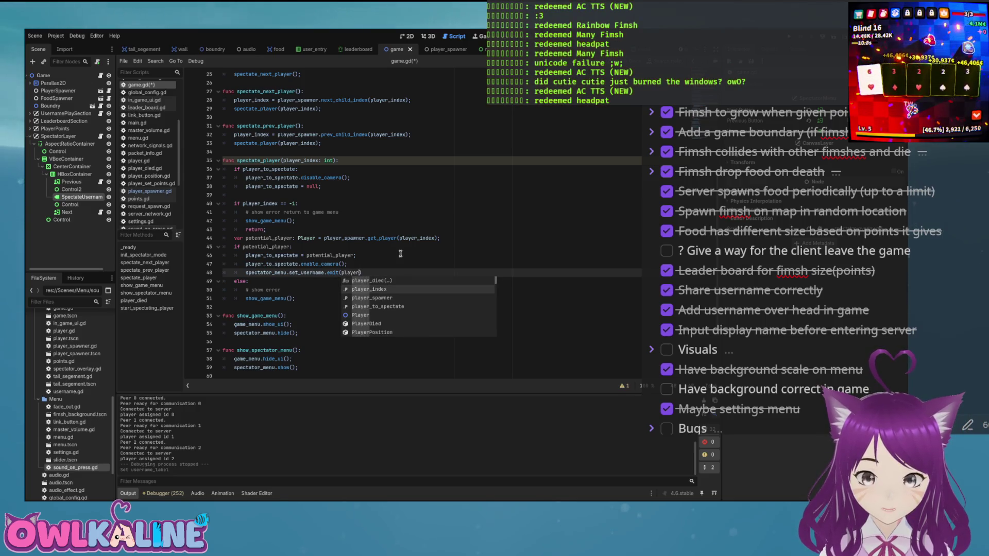
key(Return)
text(.use)
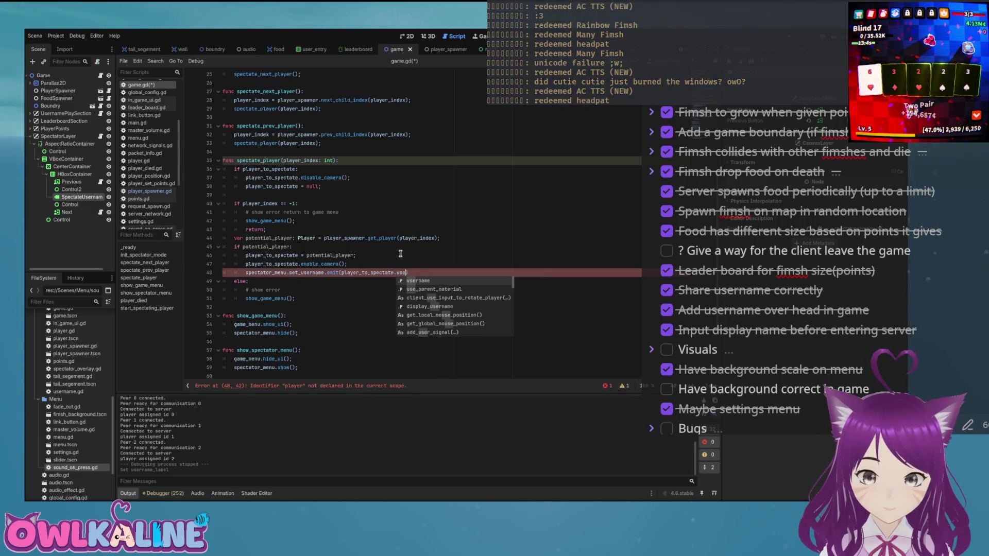
key(Return)
text();)
Save game.gd and run the game to test the change, then return to the editor.
key(ctrl+s)
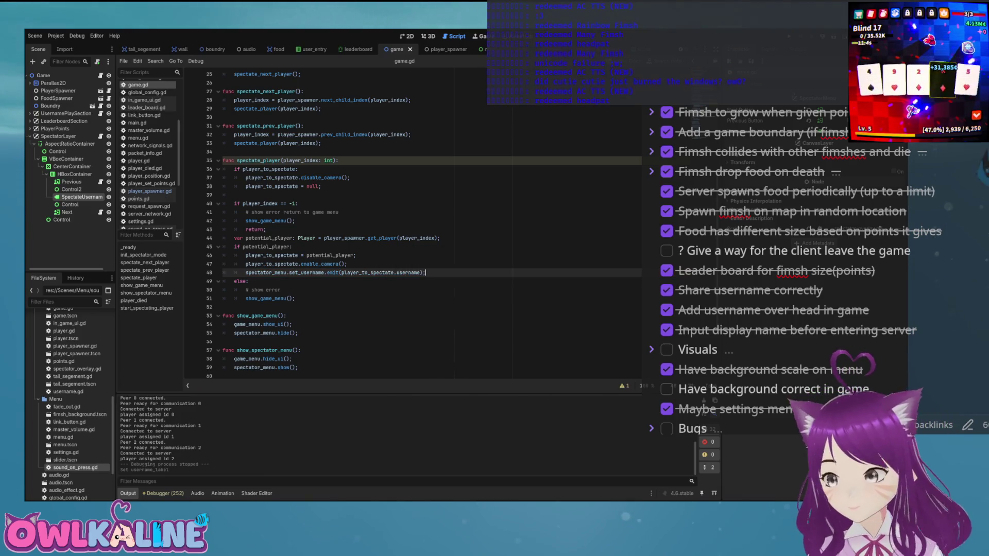
key(F5)
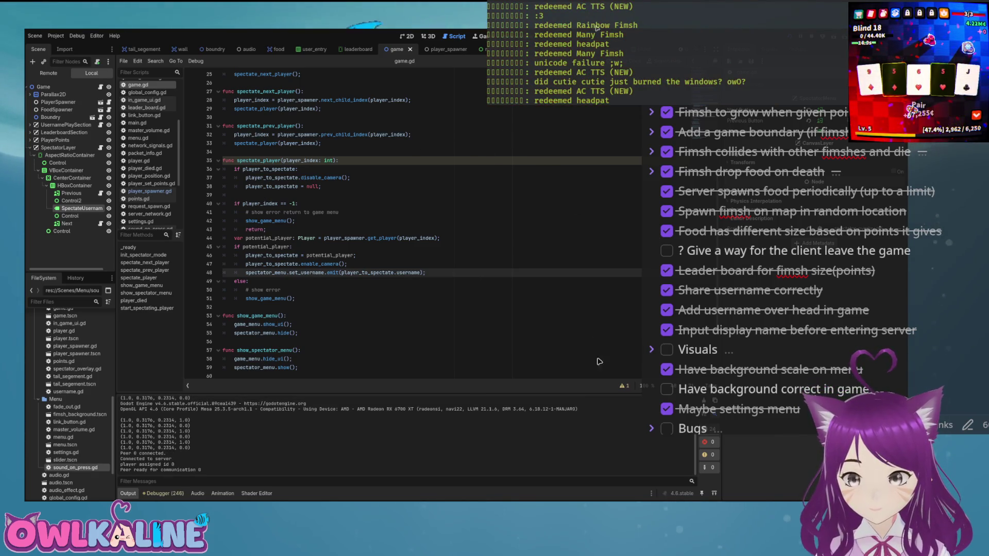
click(256, 317)
Expand LeaderboardSection in the Scene dock and open the Leaderboard node's leader_board.gd script.
scroll(256, 317, down, 3)
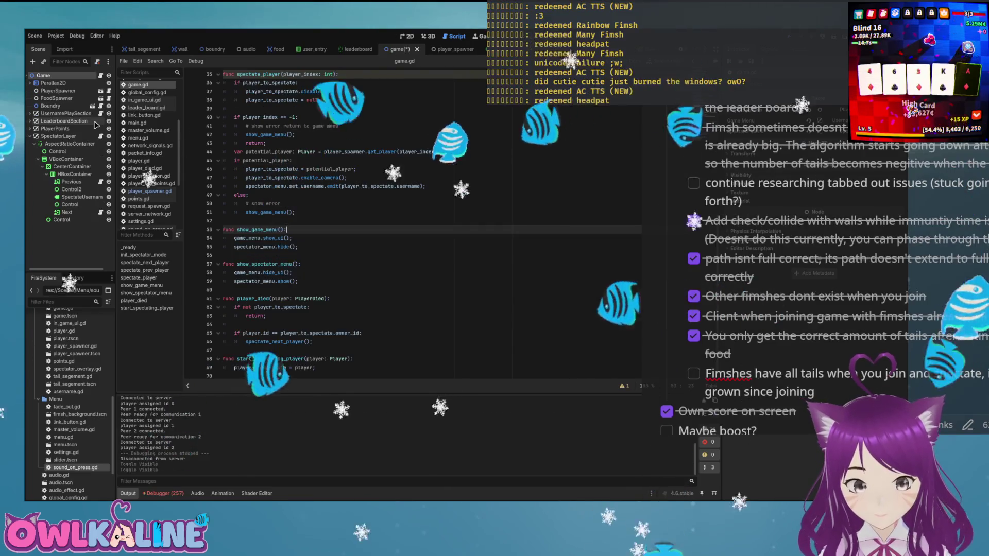
click(83, 114)
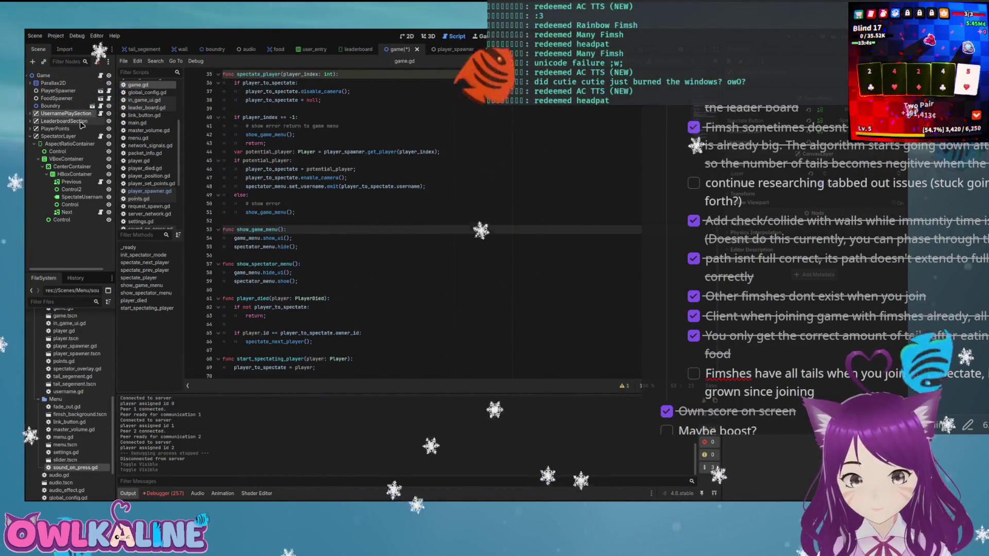
click(80, 121)
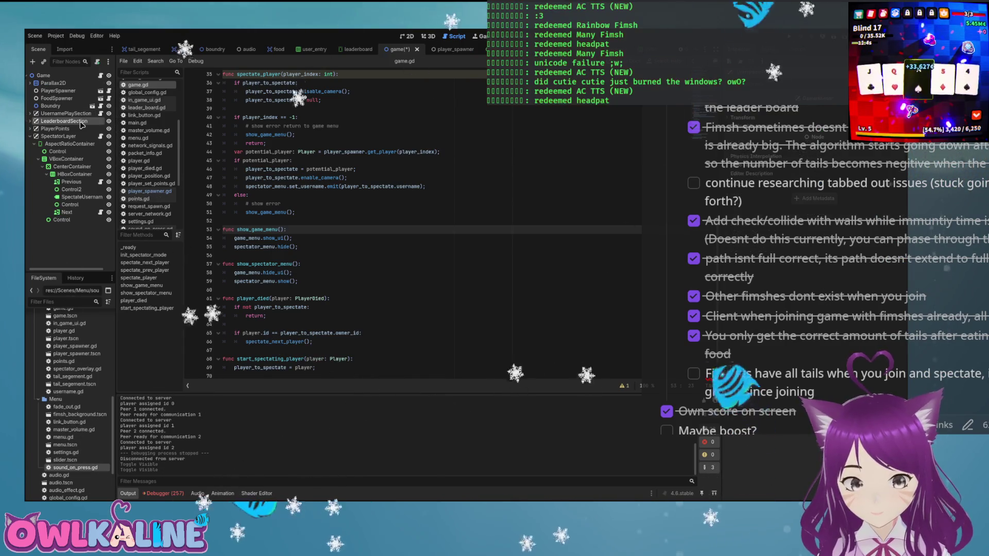
click(30, 121)
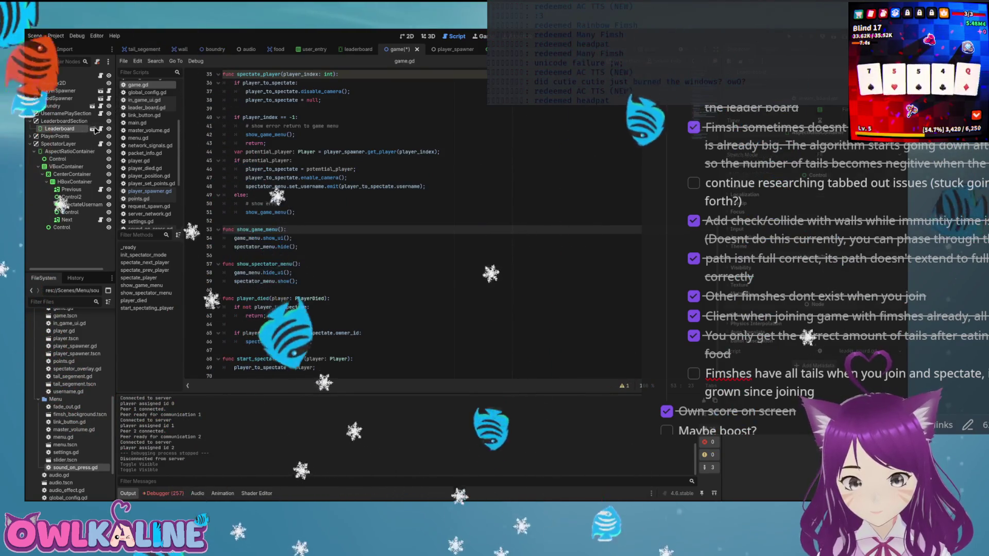
click(101, 129)
scroll(325, 157, up, 10)
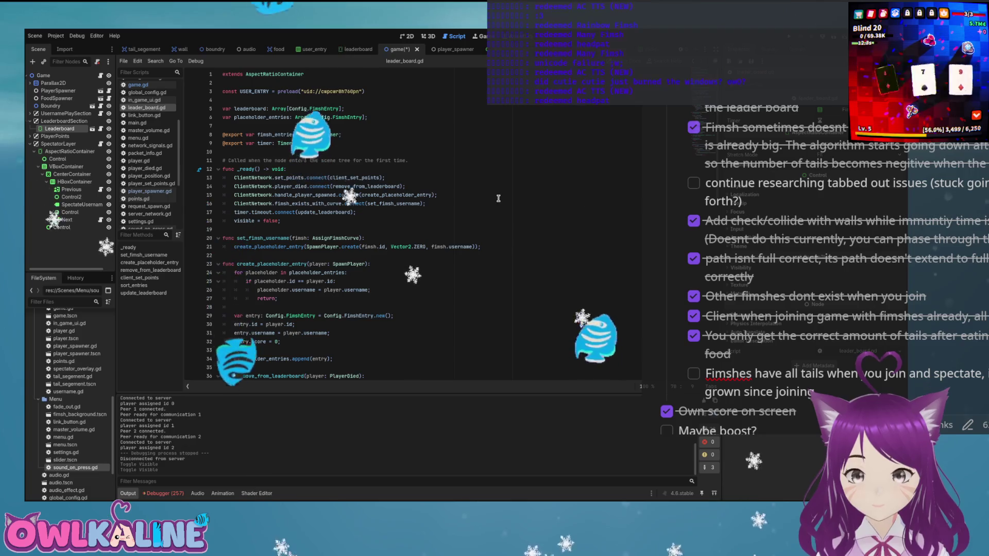
Collapse LeaderboardSection, glance at in_game_ui.gd, then open and scroll through game.gd.
scroll(498, 199, down, 2)
scroll(496, 198, down, 12)
scroll(494, 199, down, 3)
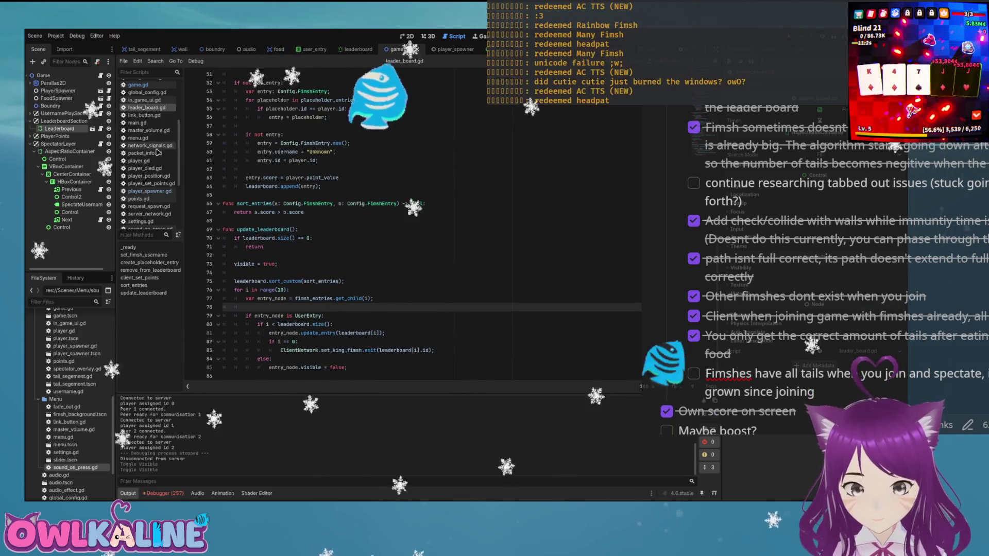
click(31, 121)
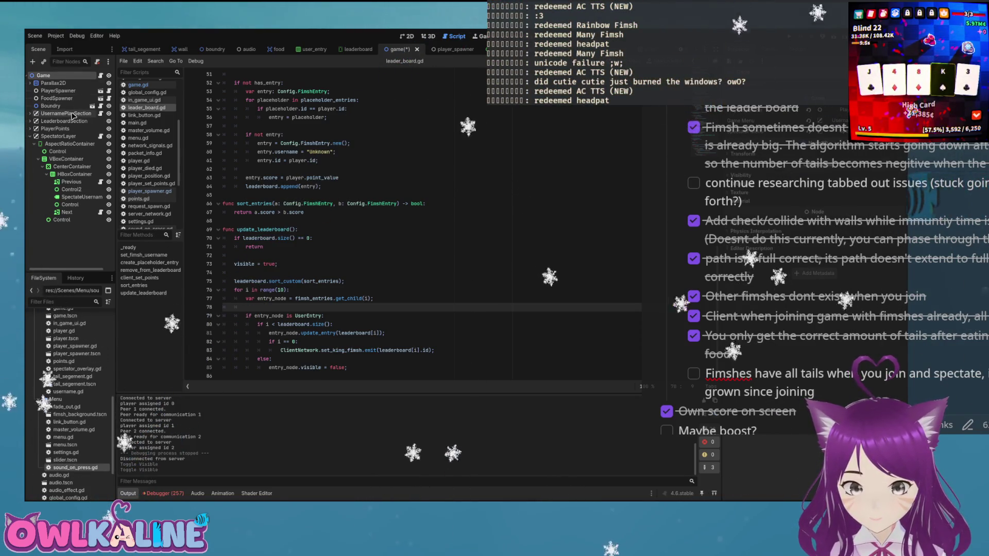
click(101, 114)
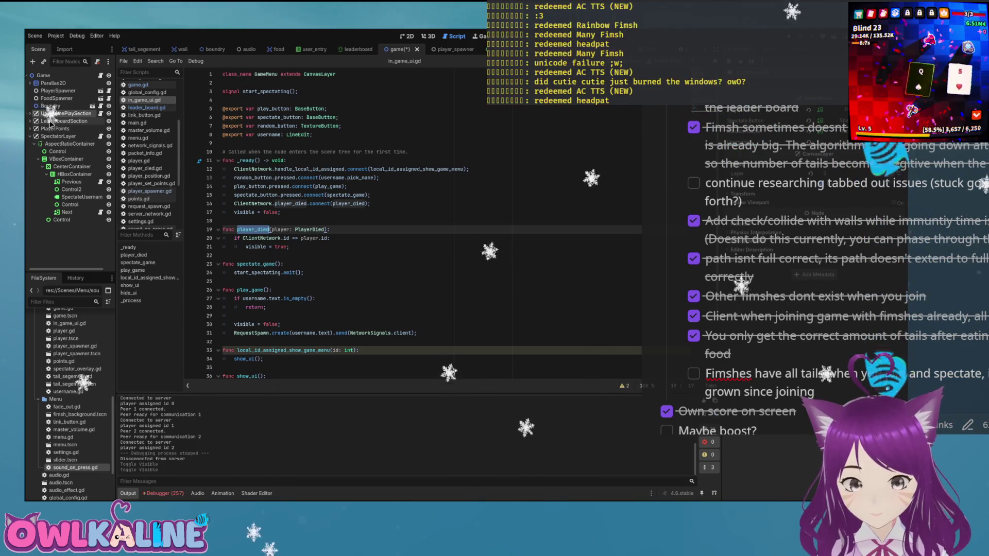
click(43, 75)
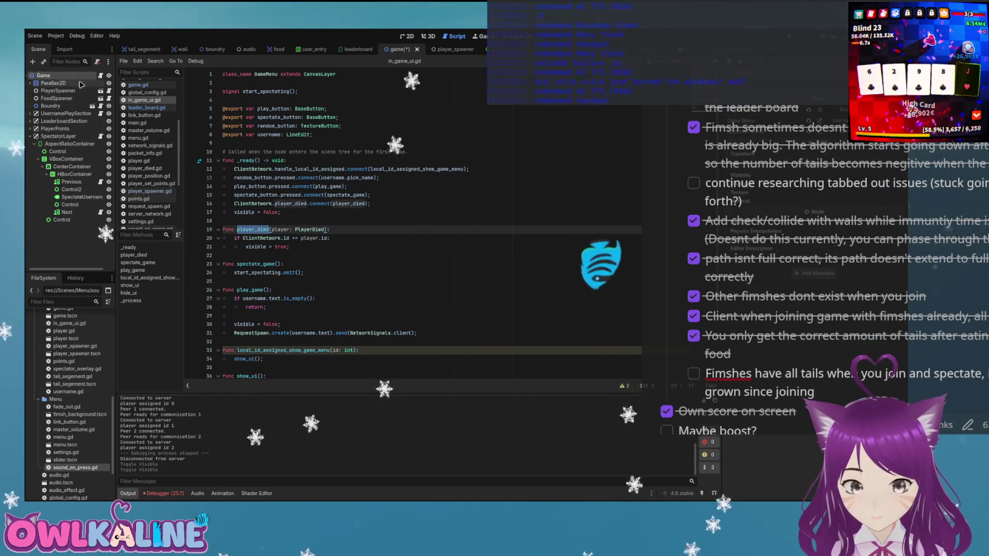
click(100, 75)
scroll(334, 148, up, 10)
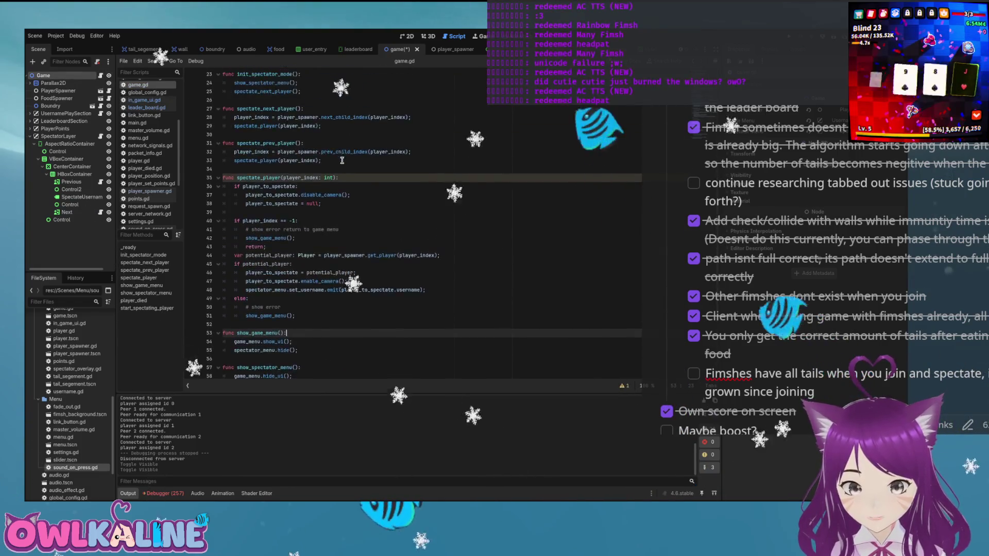
scroll(339, 205, down, 8)
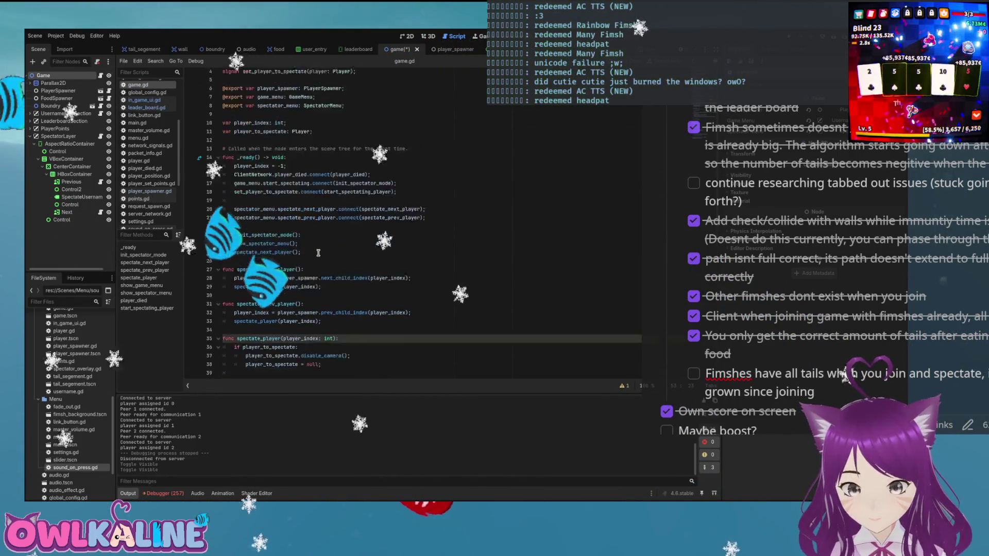
scroll(302, 211, down, 3)
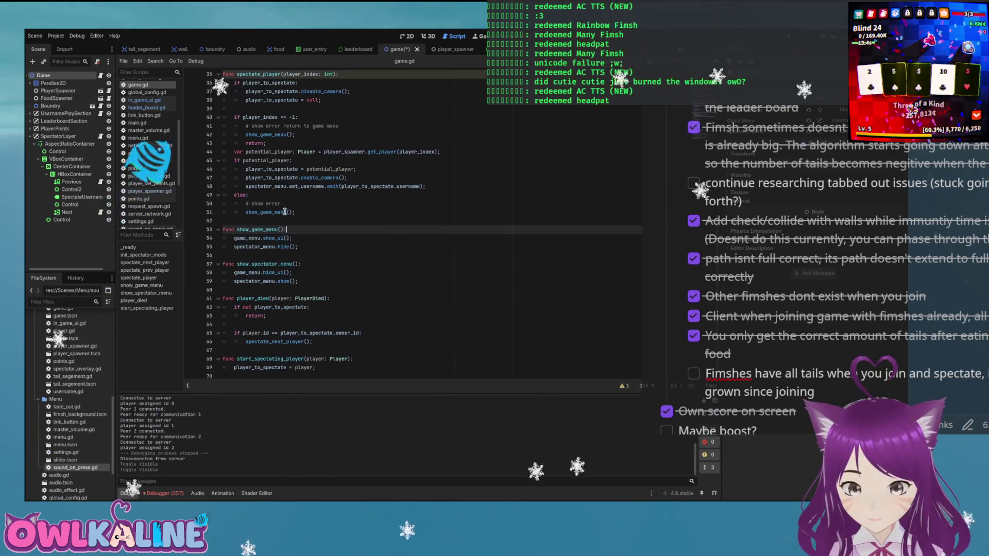
scroll(262, 189, up, 12)
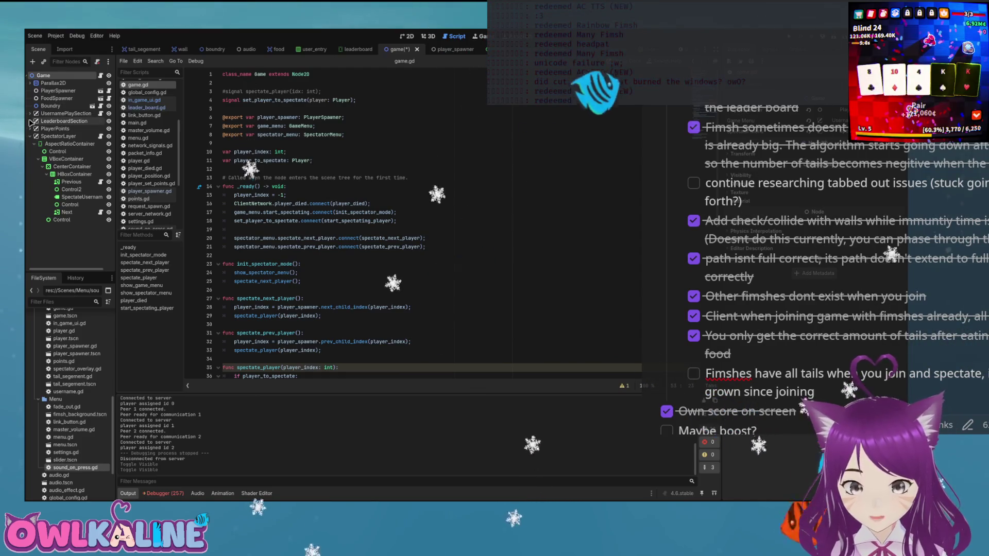
Read through leader_board.gd, then switch to the leaderboard scene tab.
click(100, 128)
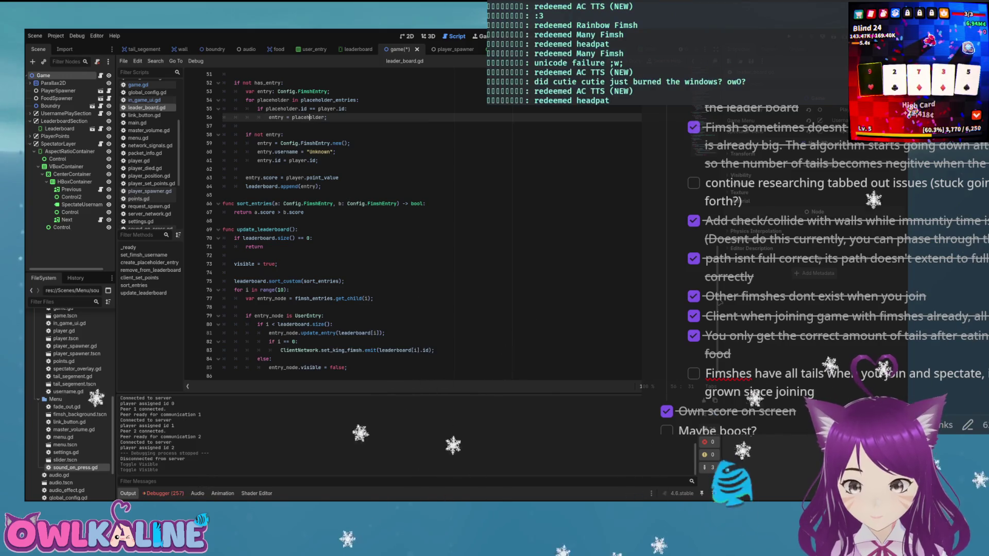
scroll(330, 227, up, 15)
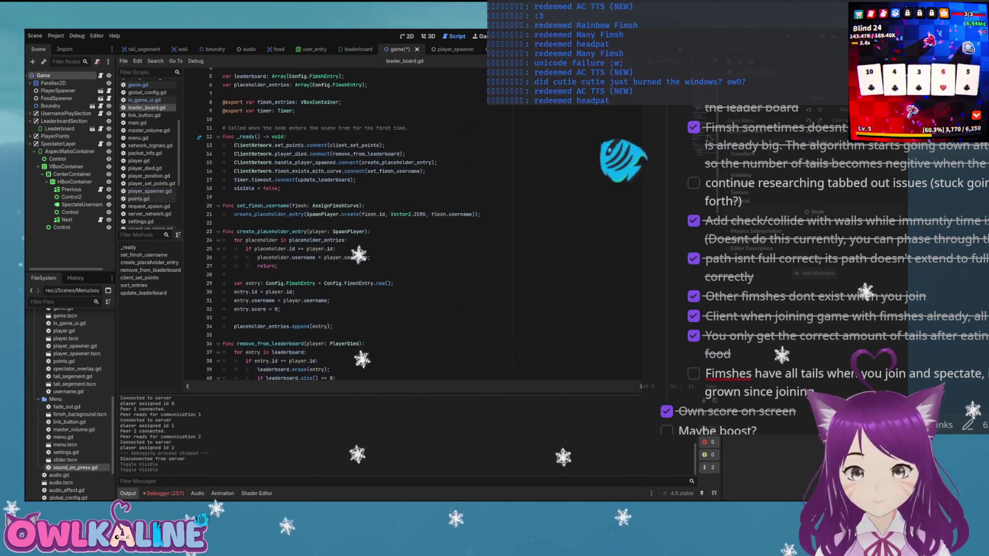
double_click(248, 188)
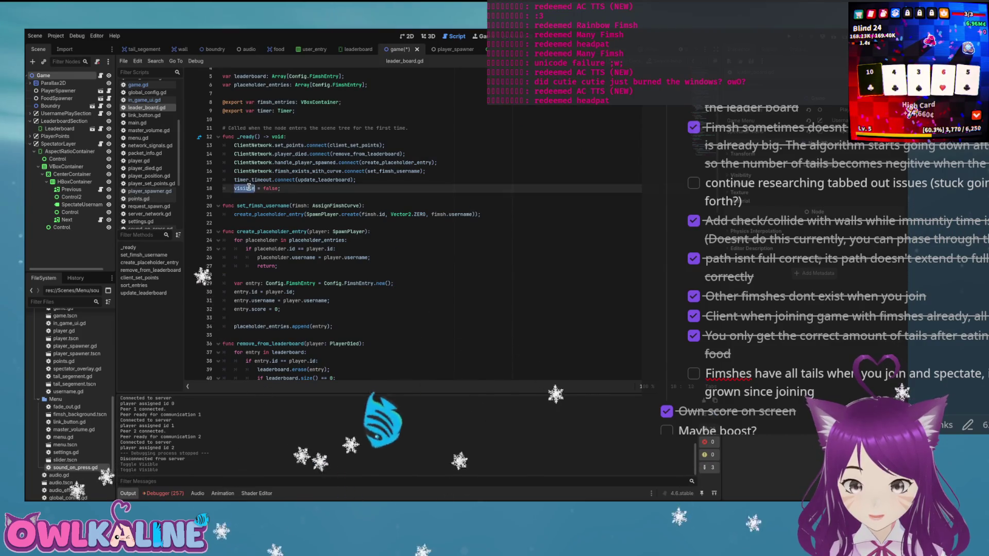
scroll(683, 308, down, 15)
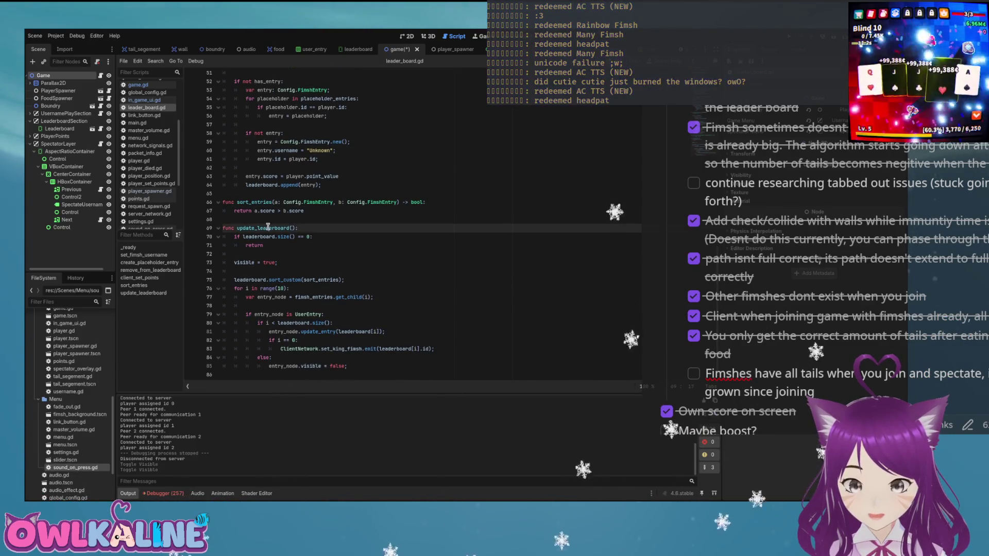
scroll(679, 218, up, 7)
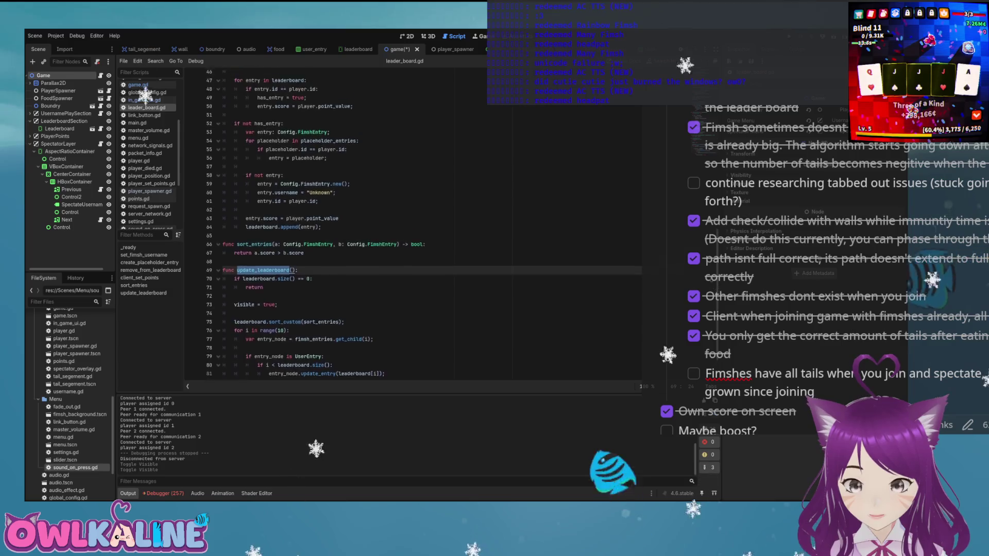
scroll(679, 218, up, 7)
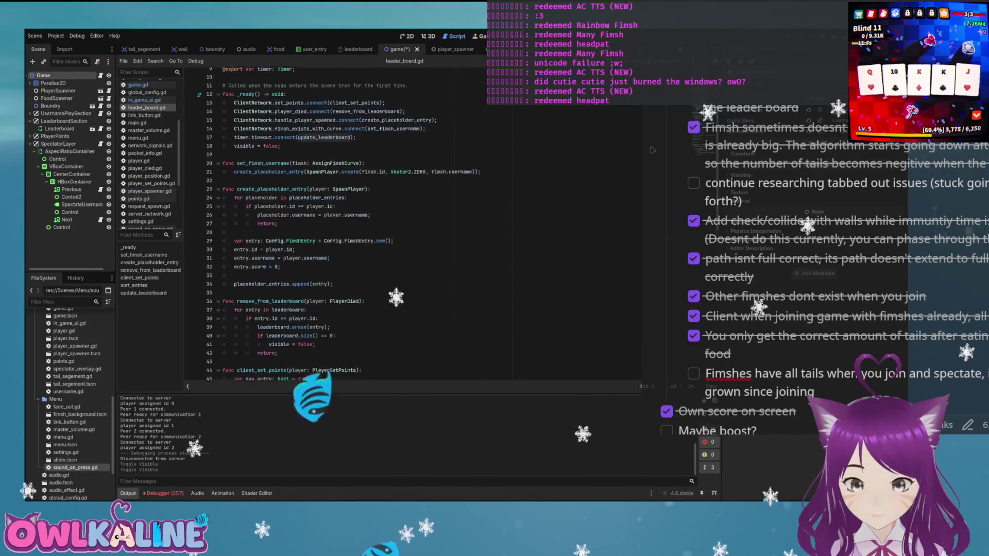
scroll(650, 144, up, 2)
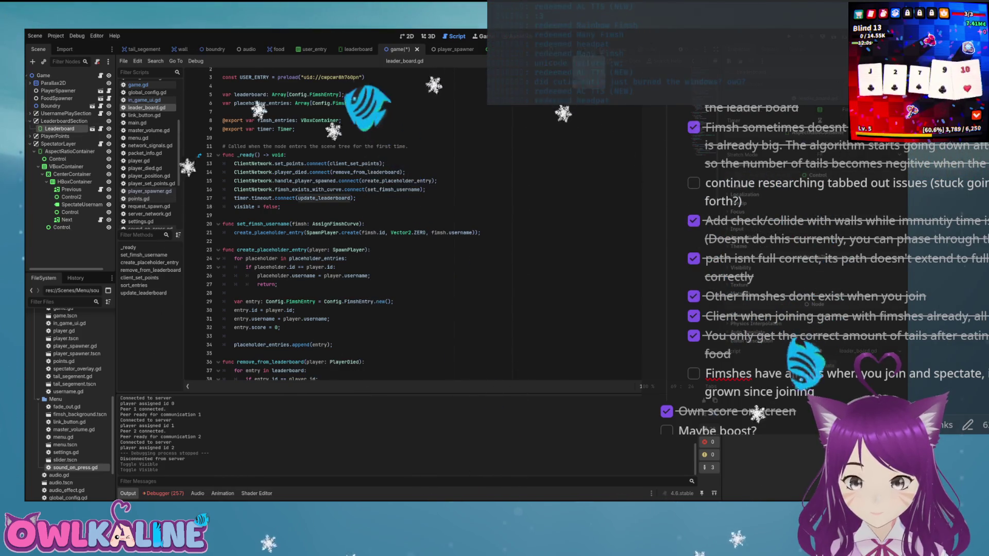
click(358, 49)
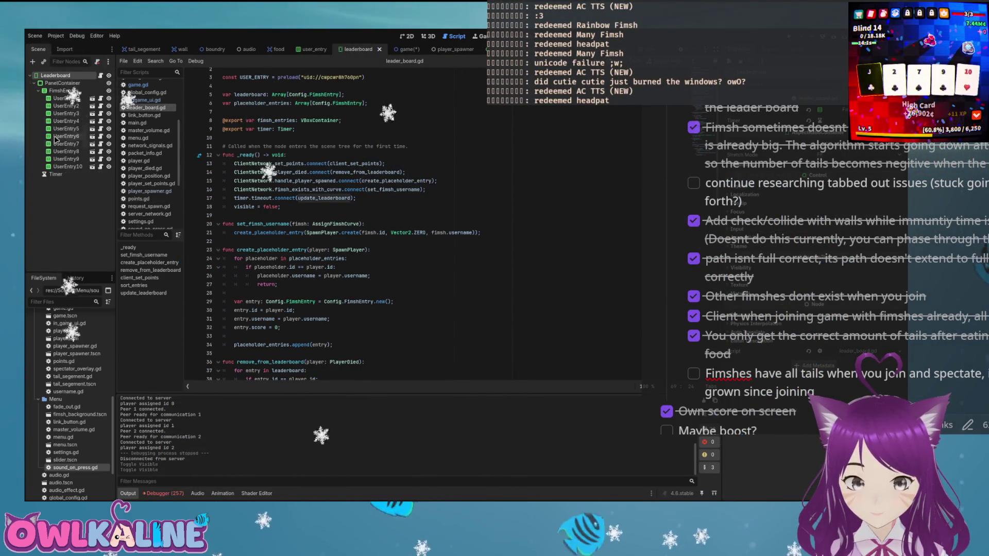
Select the leaderboard's Timer node, test-run the project with F5, stop with F8, and switch to 2D view.
click(54, 175)
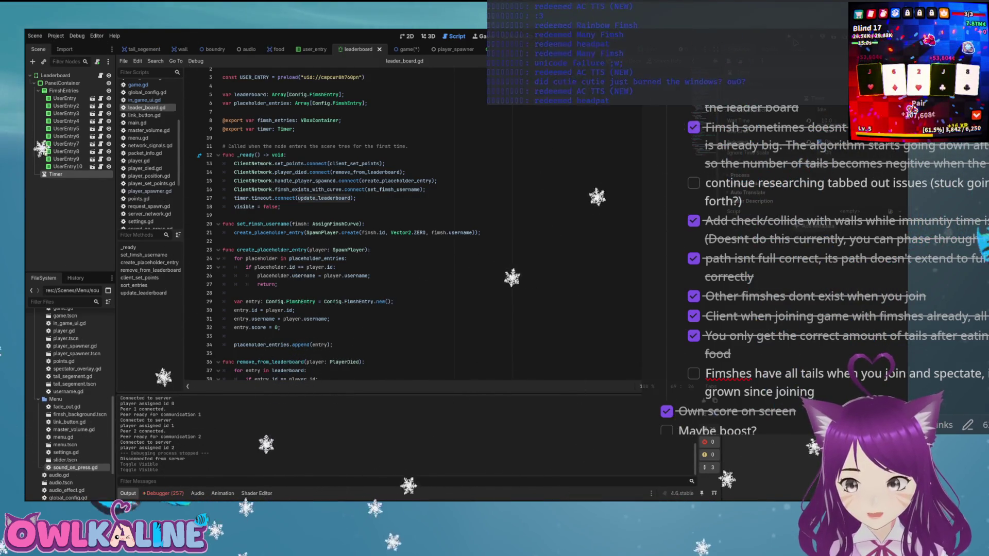
key(F5)
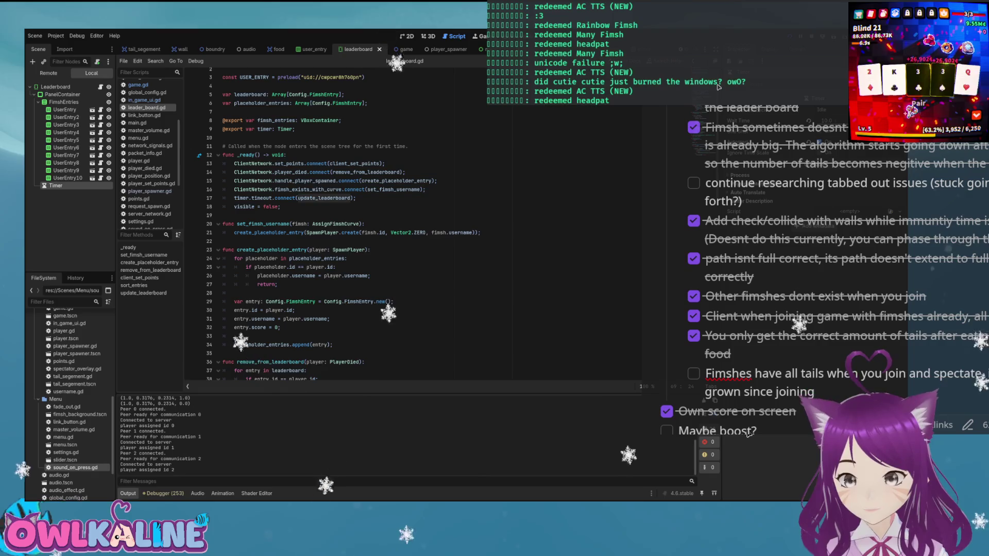
key(F8)
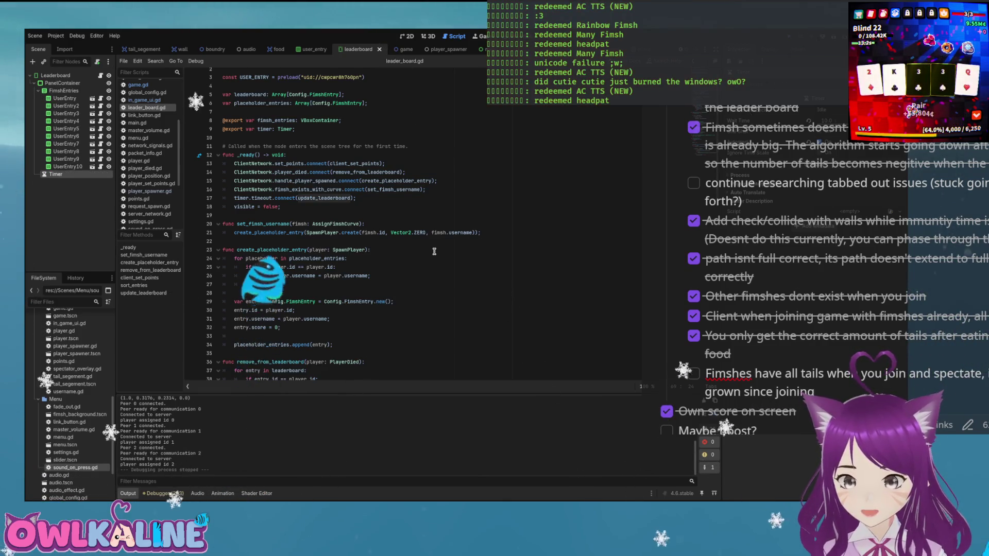
scroll(359, 139, down, 4)
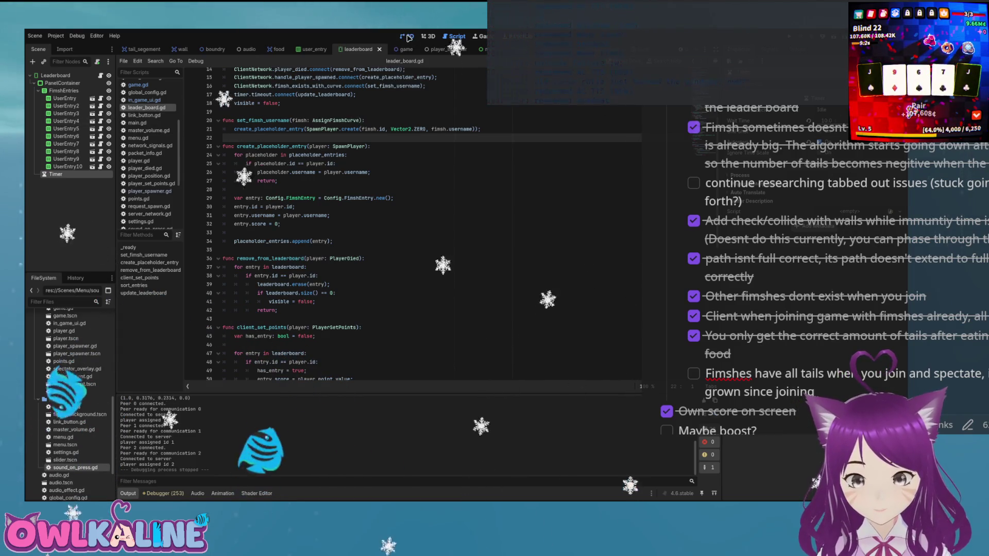
key(ctrl+F1)
scroll(383, 174, up, 1)
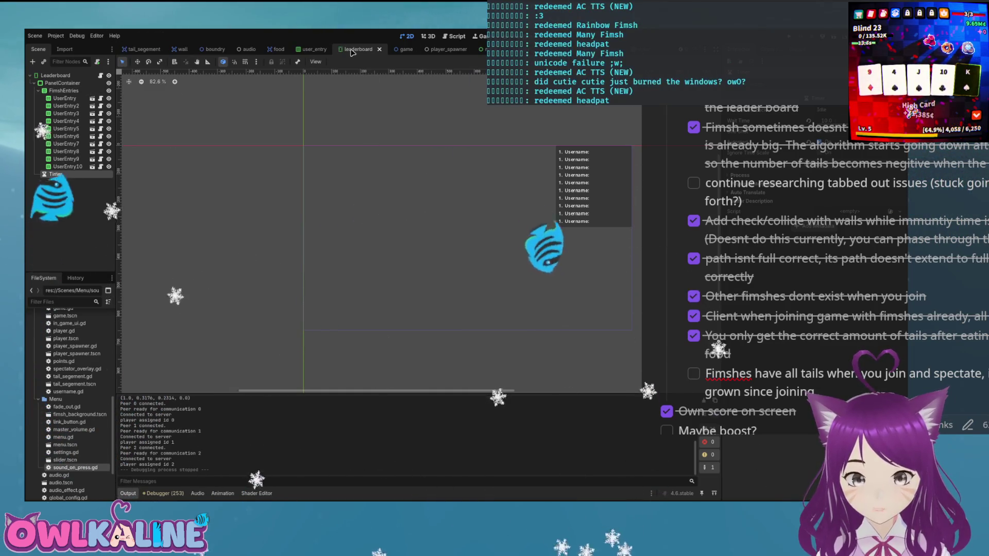
View the user_entry scene, then switch to the game scene and re-expand SpectatorLayer in the Scene dock.
click(323, 50)
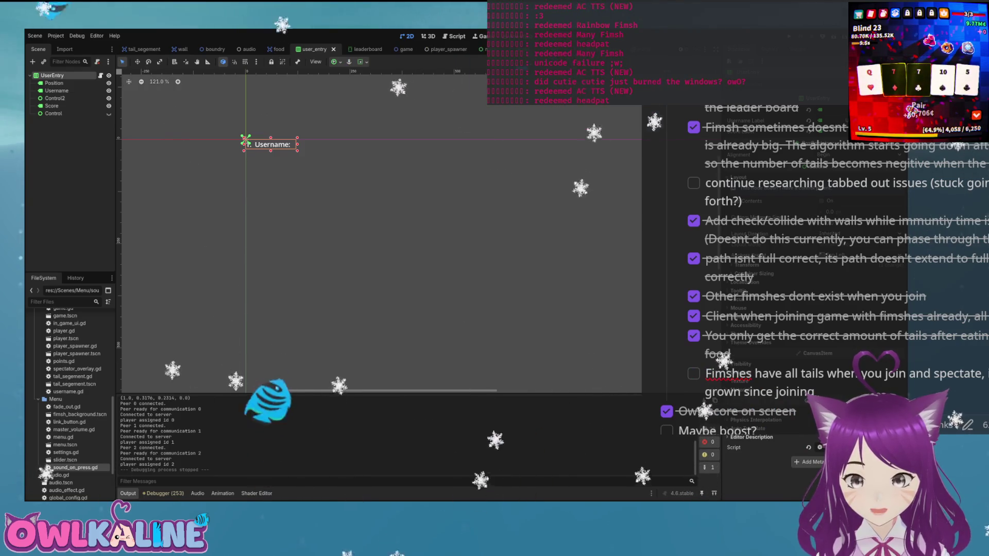
click(394, 49)
click(34, 144)
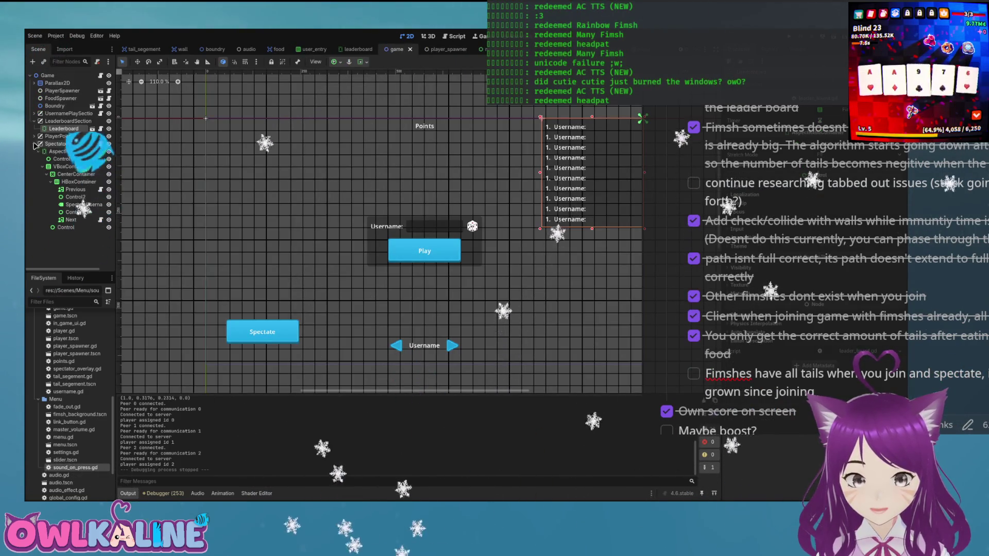
scroll(368, 186, down, 1)
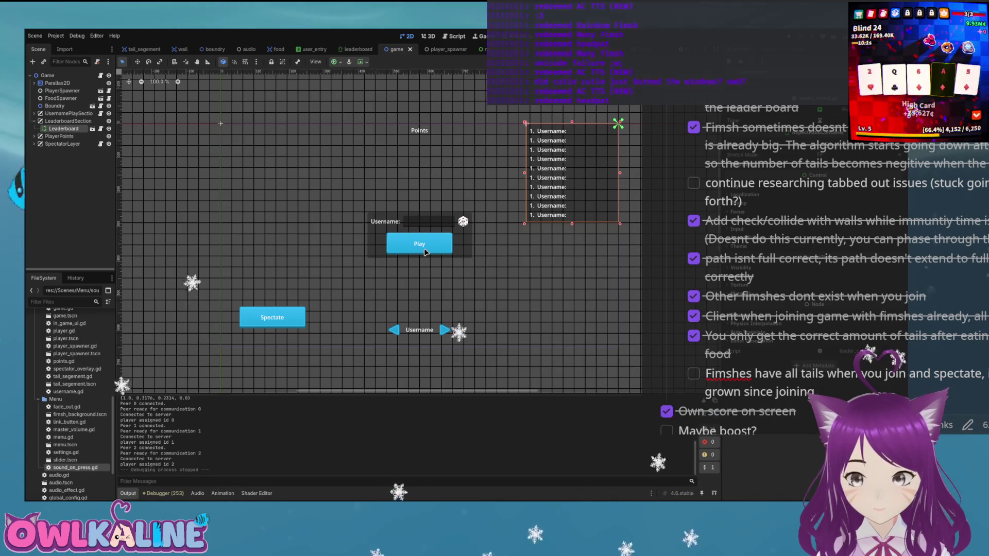
click(32, 146)
click(34, 144)
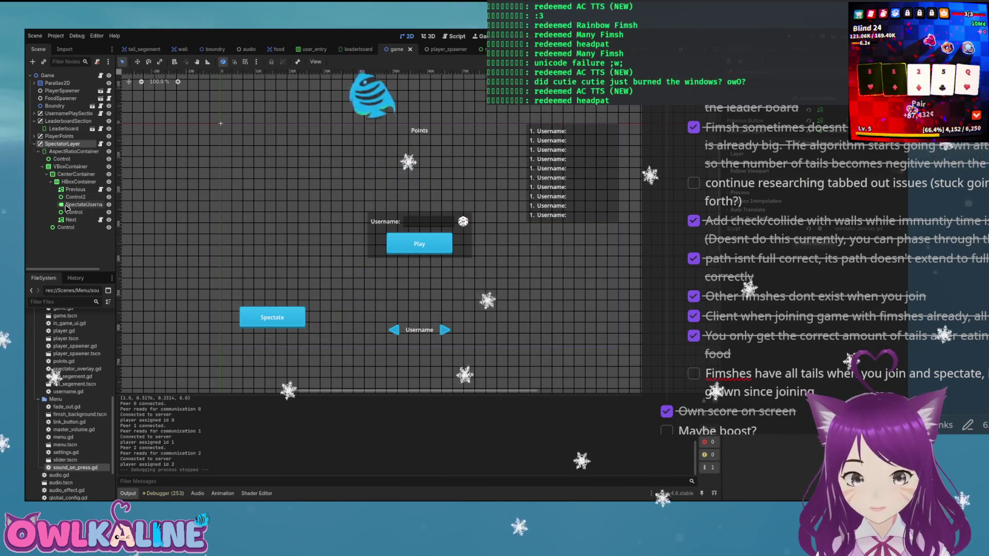